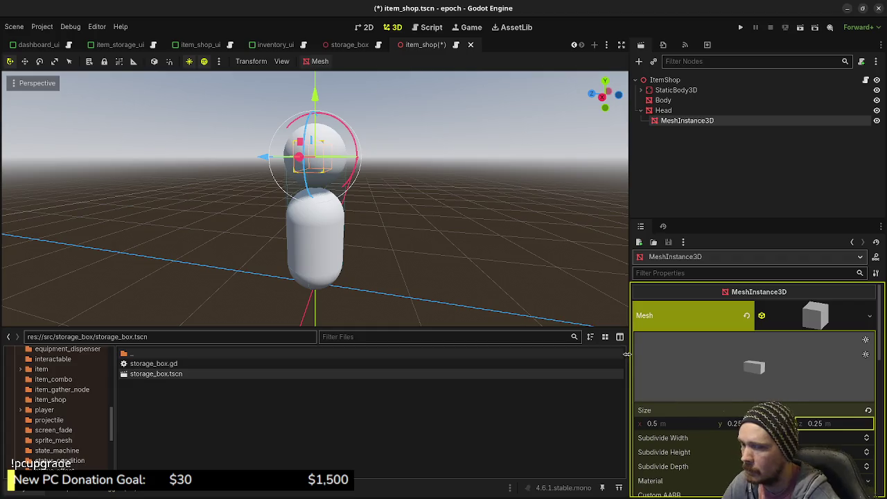
Try a width of 0.4 m on the head's box mesh
left_click_drag(421, 256, 349, 269)
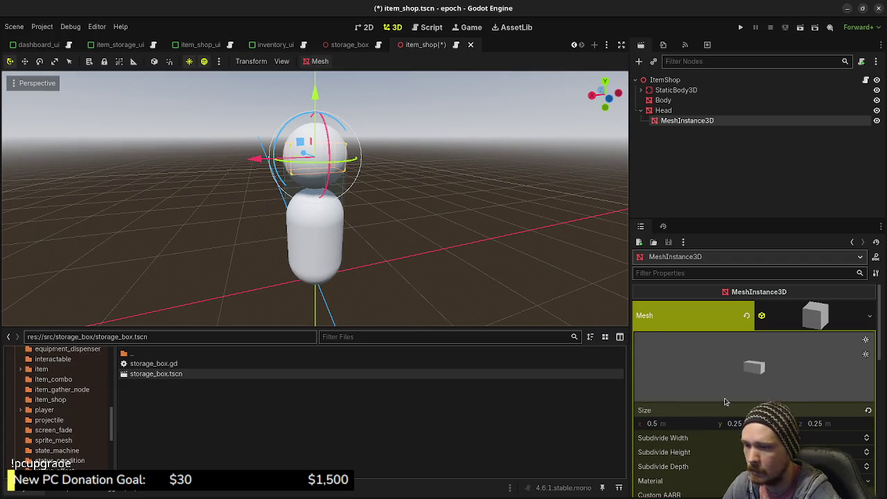
left_click(683, 425)
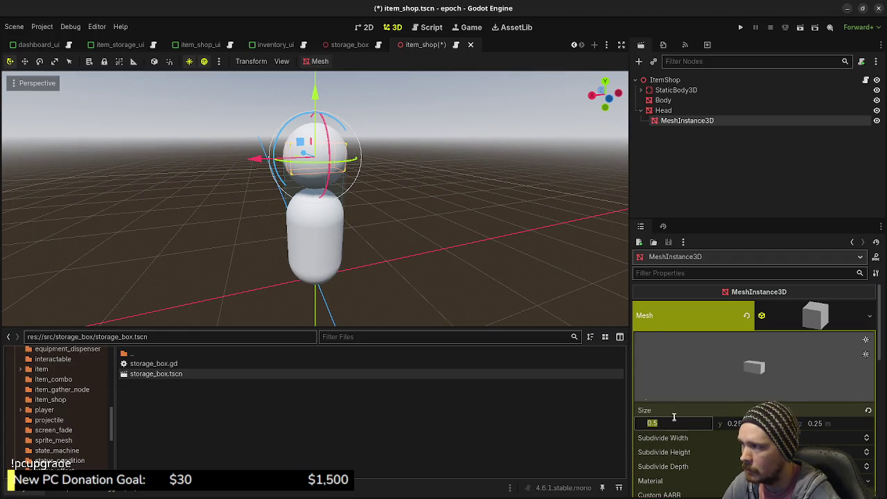
mouse_move(382, 248)
left_mouse_down()
mouse_move(368, 261)
mouse_move(395, 253)
mouse_move(363, 271)
left_mouse_up()
scroll(388, 248, "up", 3)
left_click_drag(397, 238, 348, 136)
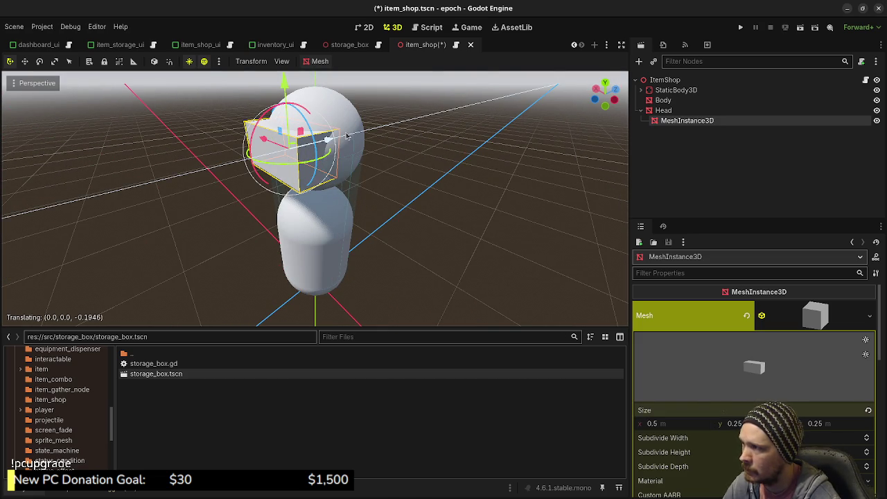
left_click(673, 424)
type("0.4")
key("Return")
Move the head box forward onto the front of the head
mouse_move(262, 188)
left_mouse_down()
mouse_move(461, 142)
mouse_move(469, 222)
left_mouse_up()
left_click(427, 200)
left_click_drag(428, 201, 416, 198)
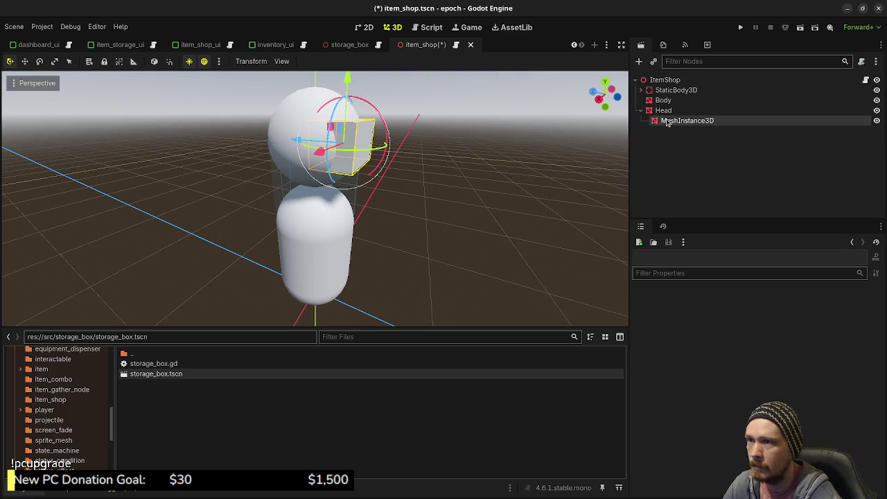
left_click(666, 122)
left_click_drag(291, 138, 289, 140)
mouse_move(485, 194)
left_mouse_down()
mouse_move(471, 205)
mouse_move(382, 182)
mouse_move(63, 149)
mouse_move(260, 203)
mouse_move(402, 166)
mouse_move(34, 155)
left_mouse_up()
Resize the box to 0.3 m wide and 0.2 m high
left_click(735, 424)
key("Return")
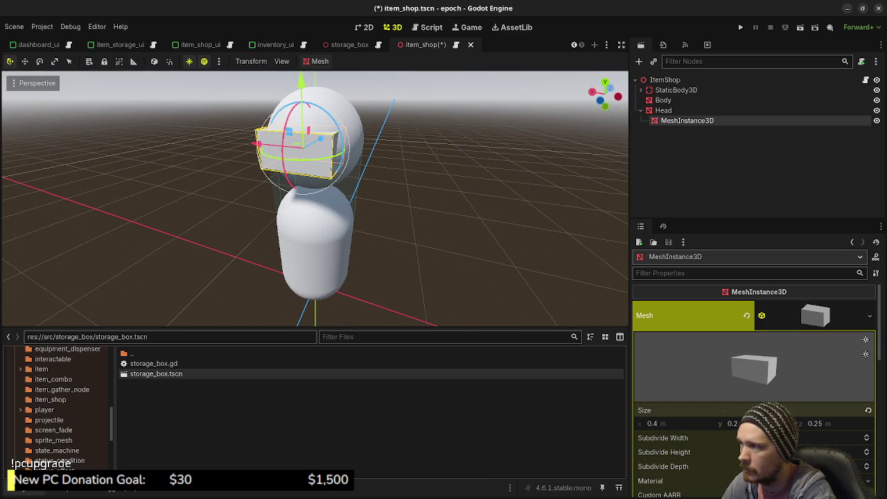
left_click(679, 424)
type("0.3")
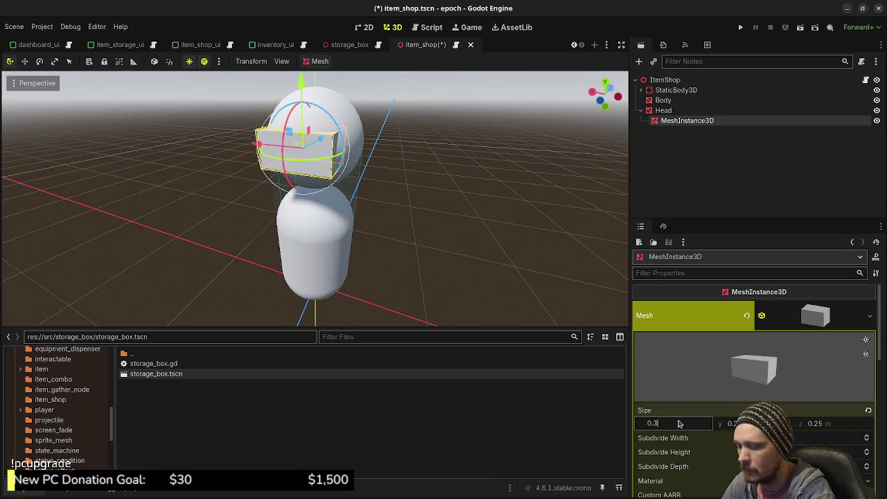
key("Return")
mouse_move(407, 294)
left_mouse_down()
mouse_move(469, 245)
mouse_move(563, 300)
left_mouse_up()
Settle the box at 0.35 m wide and 0.2 m high after briefly trying 0.1 m
left_click(732, 424)
type("0.15")
key("Return")
left_click(682, 424)
type("0.35")
key("Return")
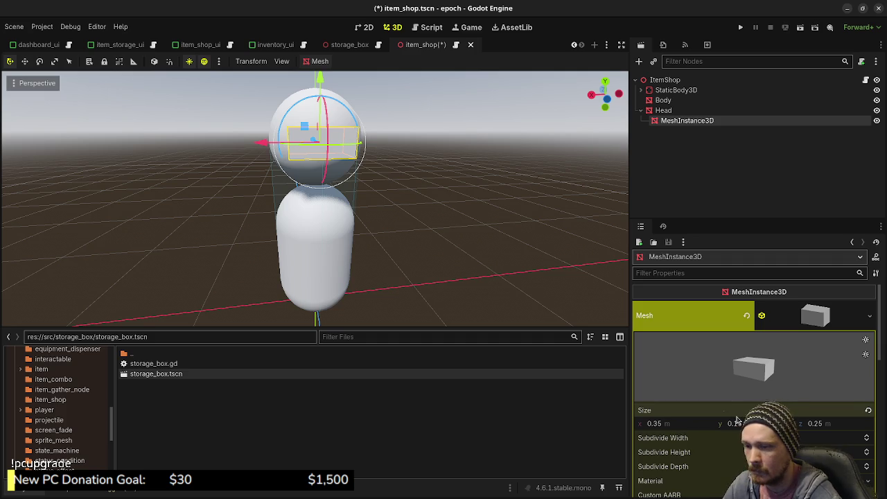
type("0.2")
key("Return")
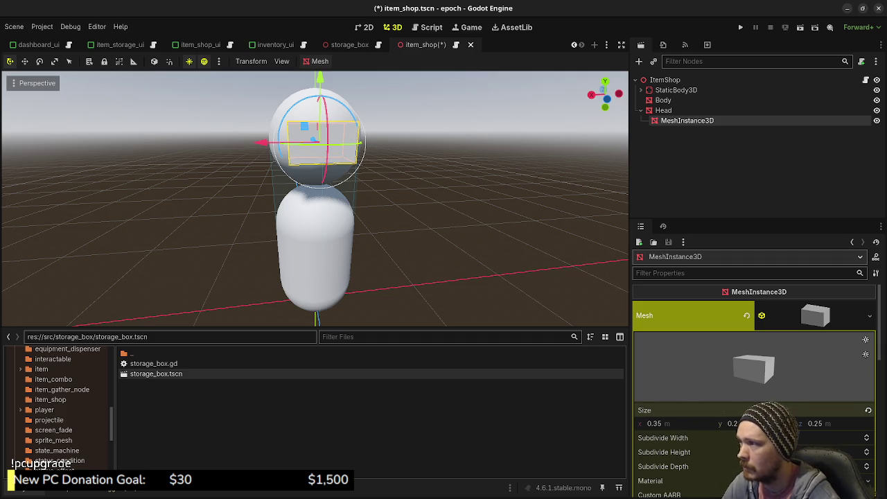
mouse_move(372, 235)
left_mouse_down()
mouse_move(247, 212)
mouse_move(509, 184)
left_mouse_up()
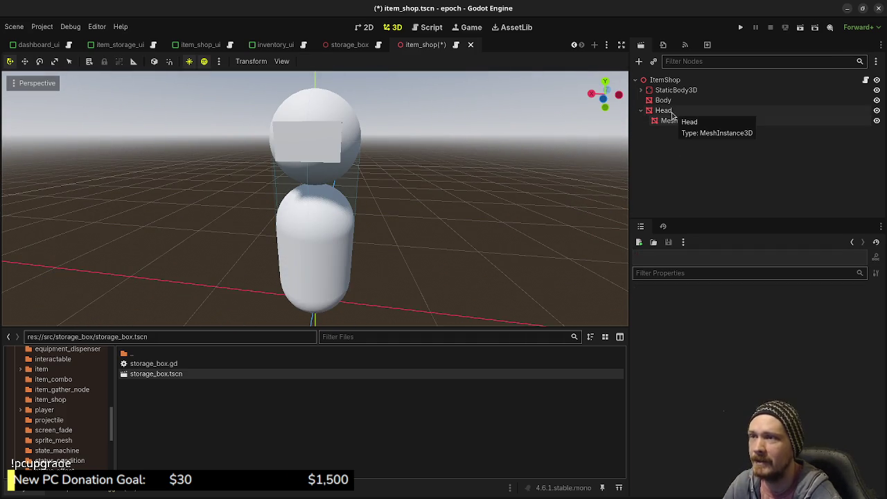
Add Interactable and Label3D child nodes under ItemShop
left_click(672, 80)
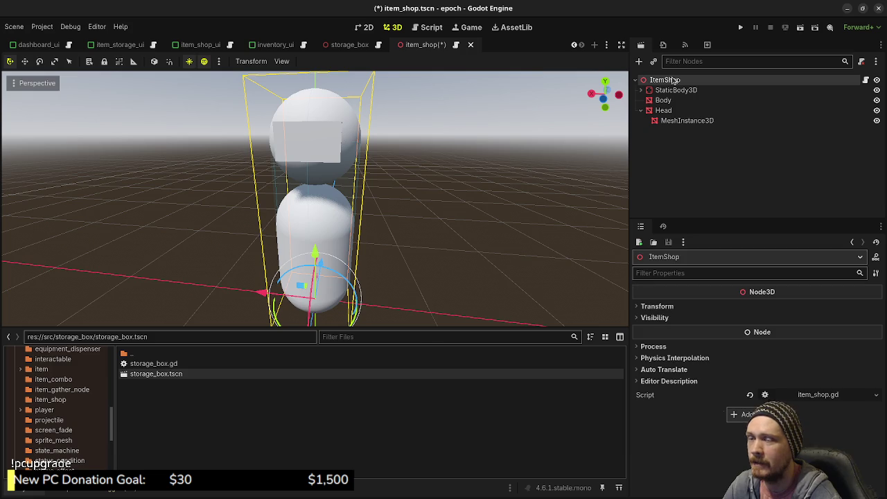
key("ctrl+a")
type("inter")
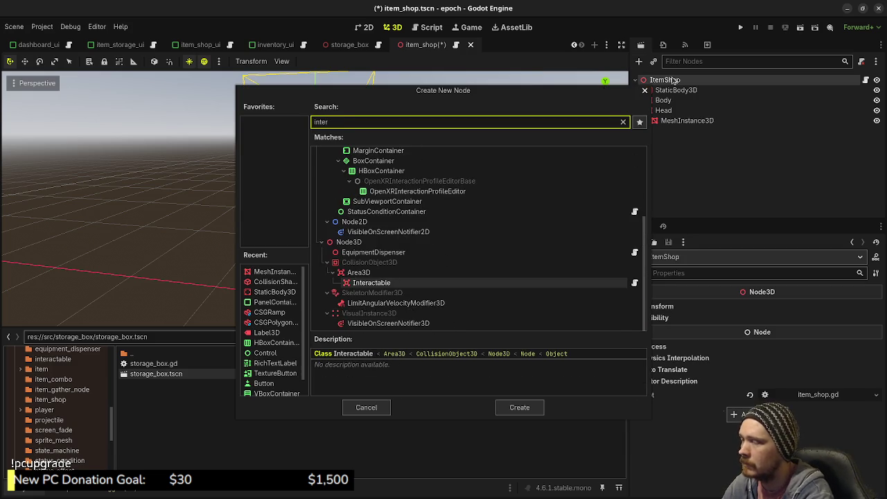
key("Return")
left_click(672, 80)
key("ctrl+a")
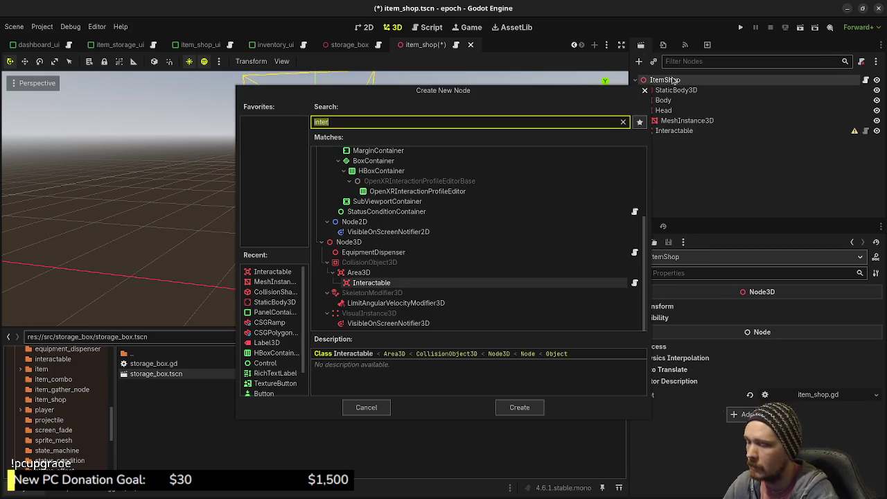
type("label3d")
key("Return")
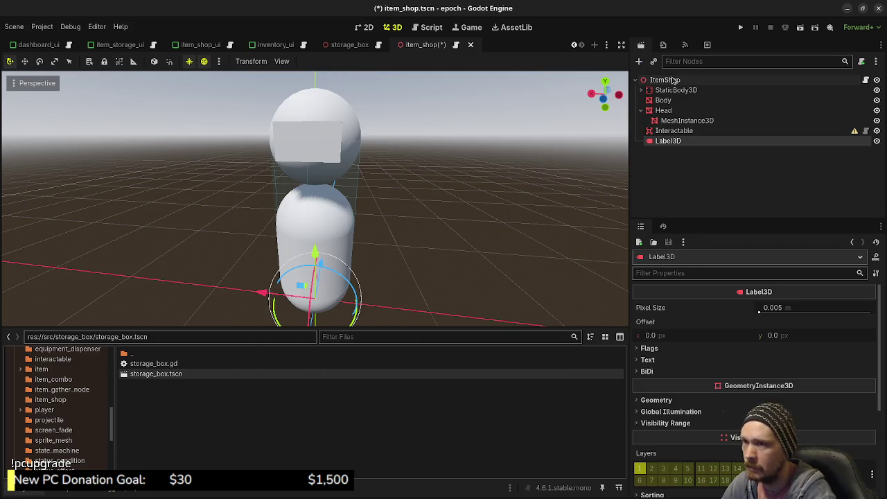
Give Interactable a CollisionShape3D with a capsule of radius 0.3 and height 1.7
left_click(676, 131)
key("ctrl+a")
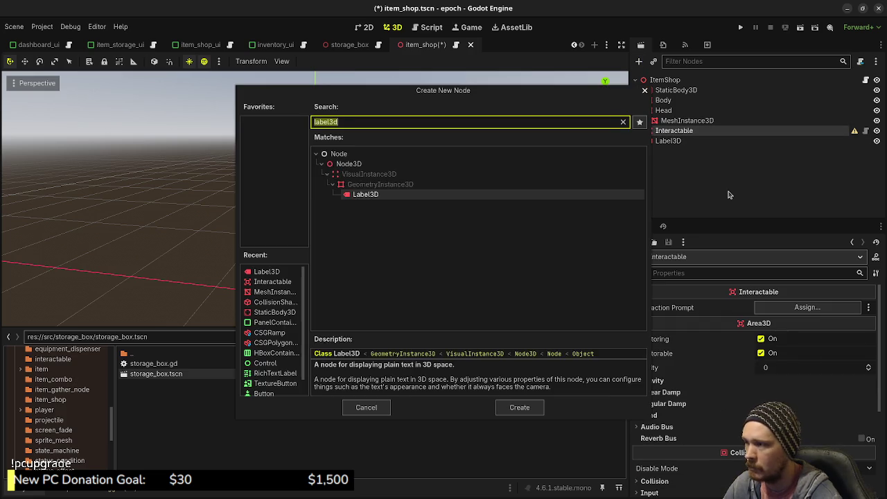
type("collision")
key("Return")
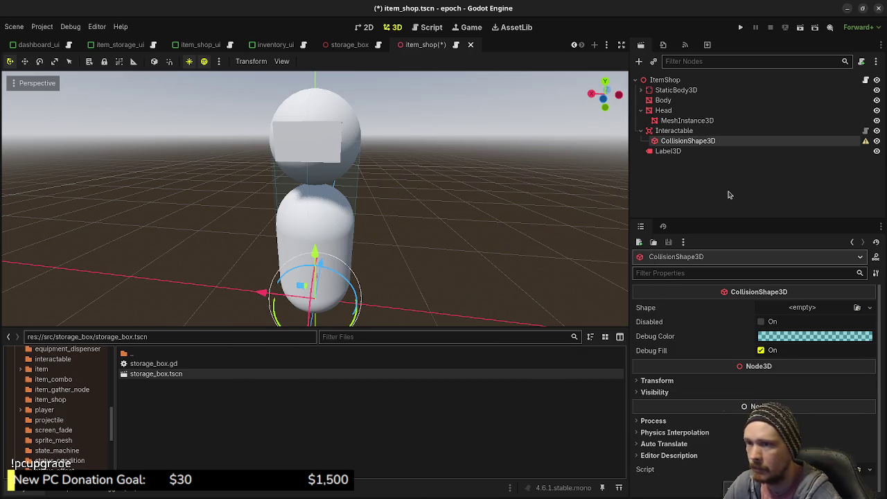
left_click(804, 308)
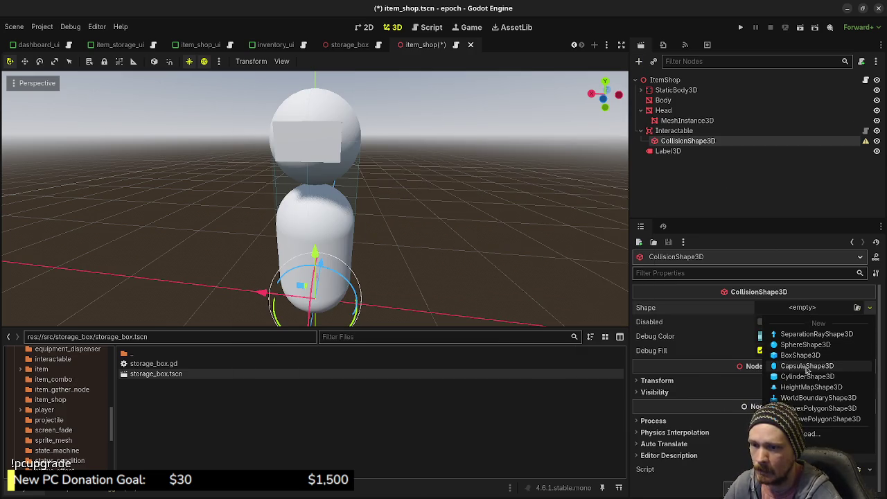
left_click(807, 367)
left_click(812, 307)
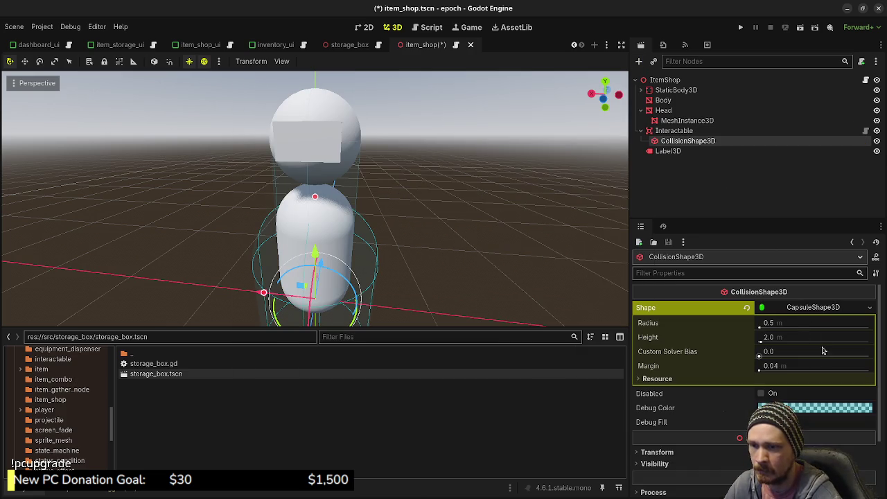
left_click(791, 324)
type("0.3")
key("Tab")
type("1.7")
key("Return")
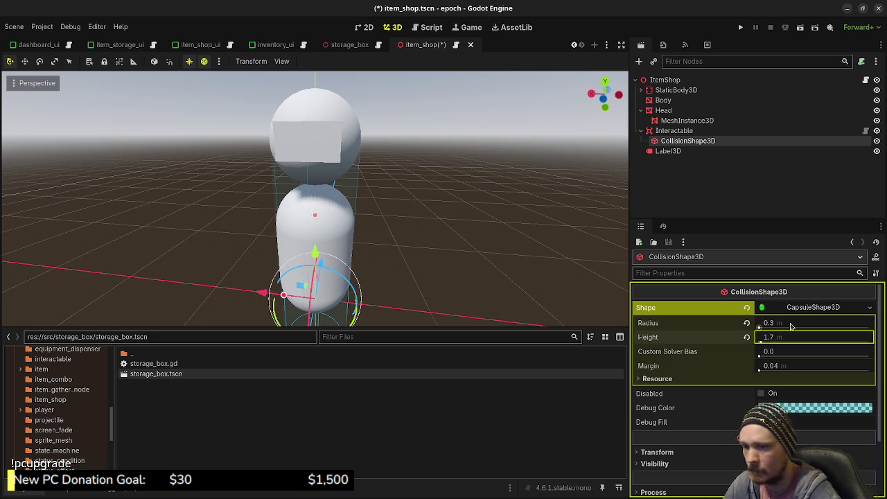
Raise the capsule collision shape to y 0.85
scroll(791, 326, "down", 3)
left_click(693, 378)
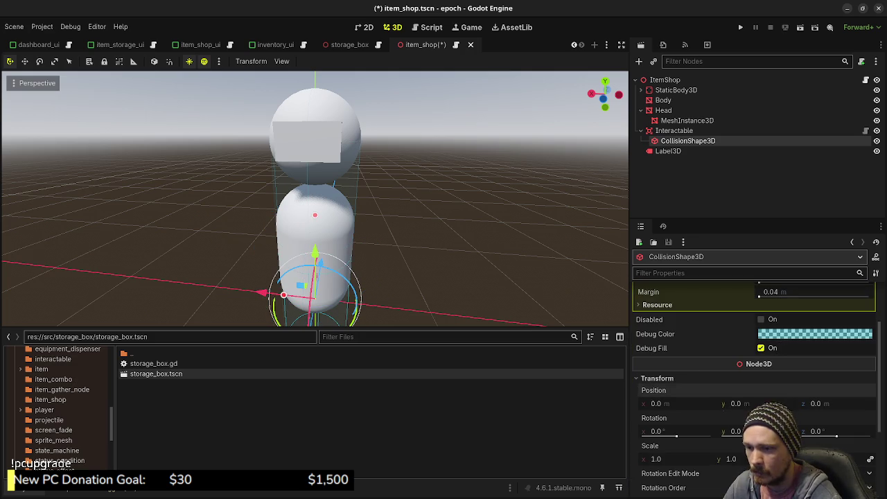
type("0.85")
key("Return")
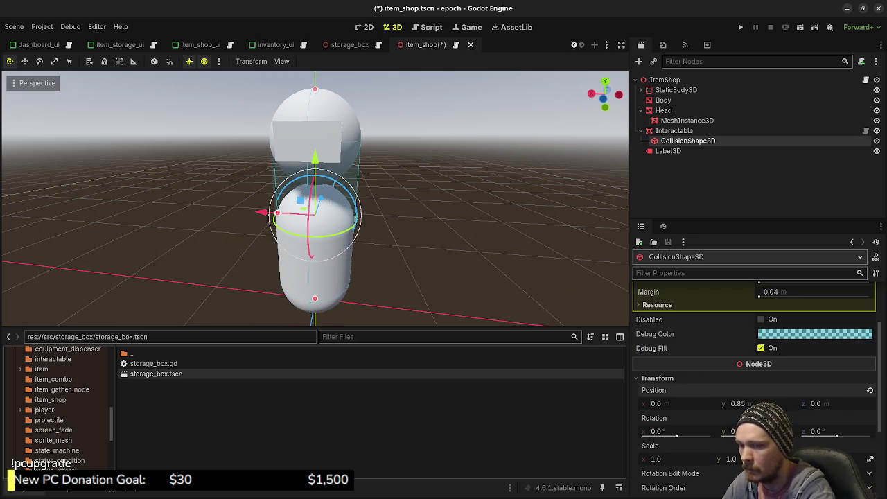
left_click_drag(604, 95, 729, 141)
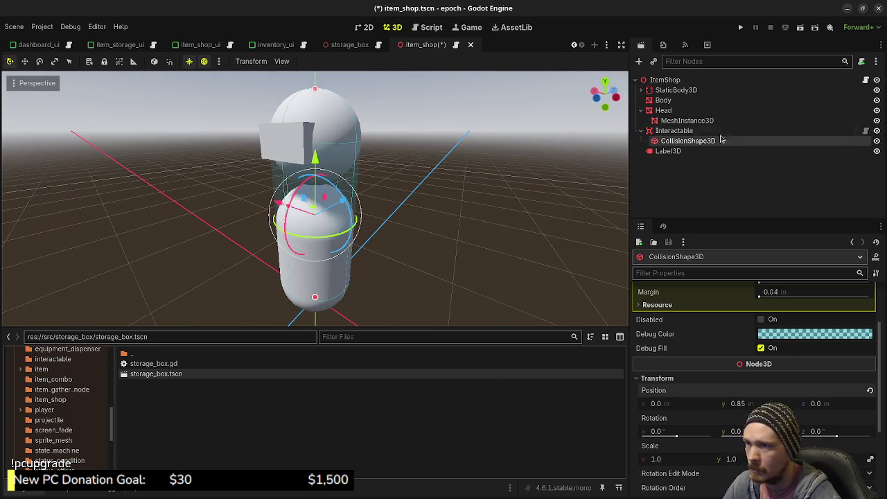
left_click(682, 131)
left_click(686, 142)
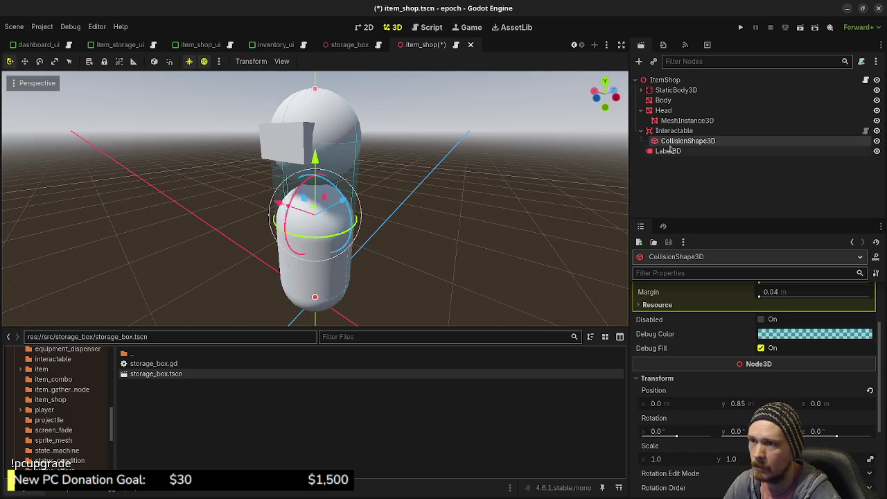
Set Label3D as the Interactable's Interaction Prompt and open item_shop.gd
key("Up")
left_click_drag(669, 153, 808, 307)
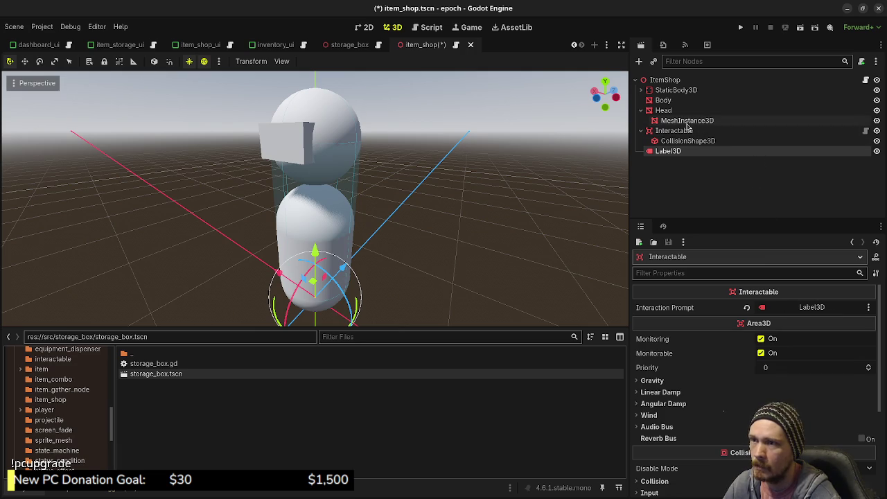
left_click(797, 130)
left_click(865, 79)
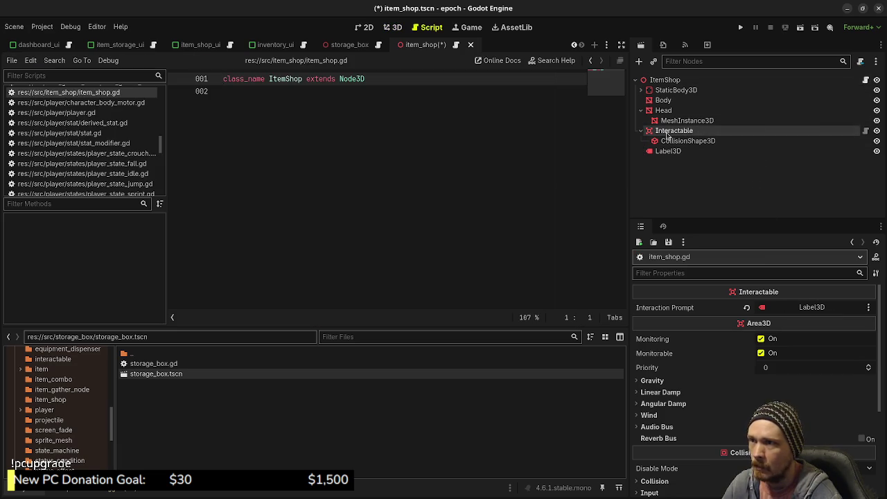
Add an onready reference to the Interactable node below the class line
left_click_drag(667, 135, 420, 168)
left_click(396, 81)
key("Return")
key("Return")
key("ctrl+s")
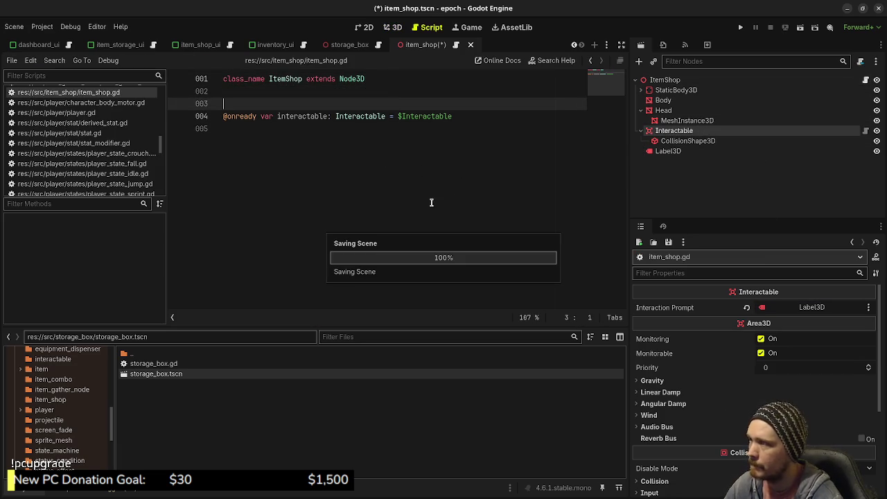
left_click(364, 196)
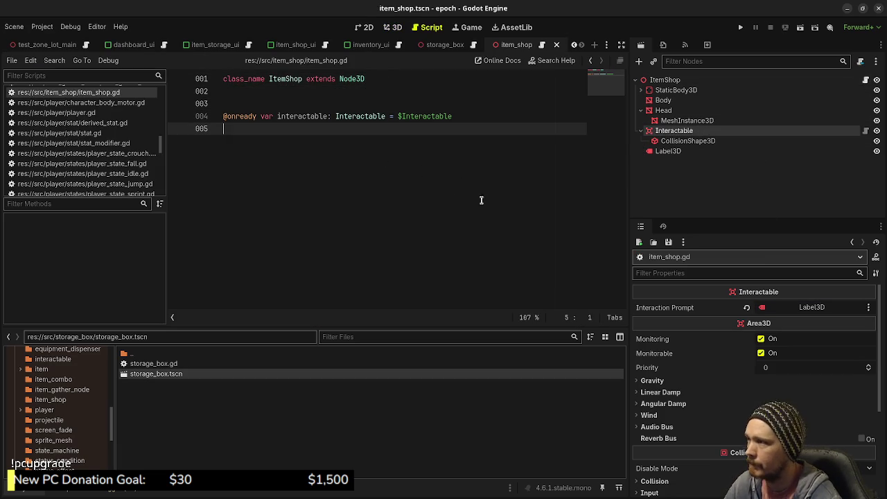
Copy the _ready and interaction functions from storage_box's script into item_shop.gd
left_click(464, 45)
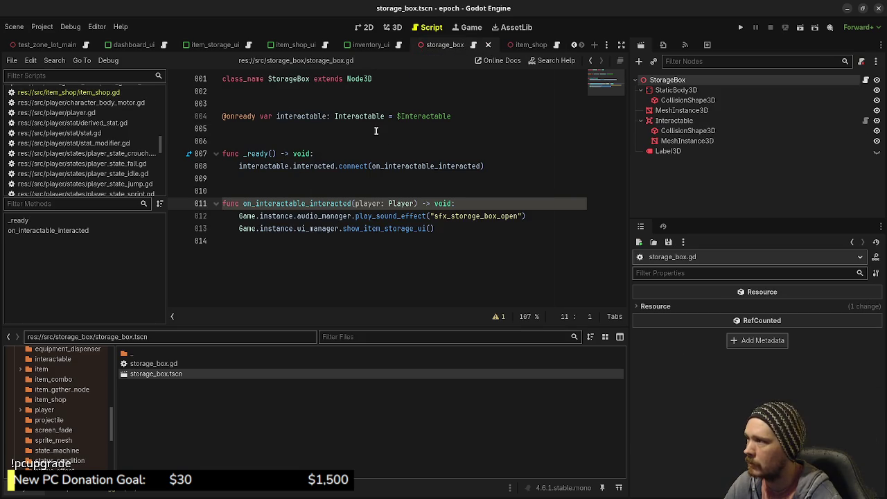
mouse_move(454, 229)
left_mouse_down()
mouse_move(223, 191)
mouse_move(210, 157)
left_mouse_up()
key("ctrl+c")
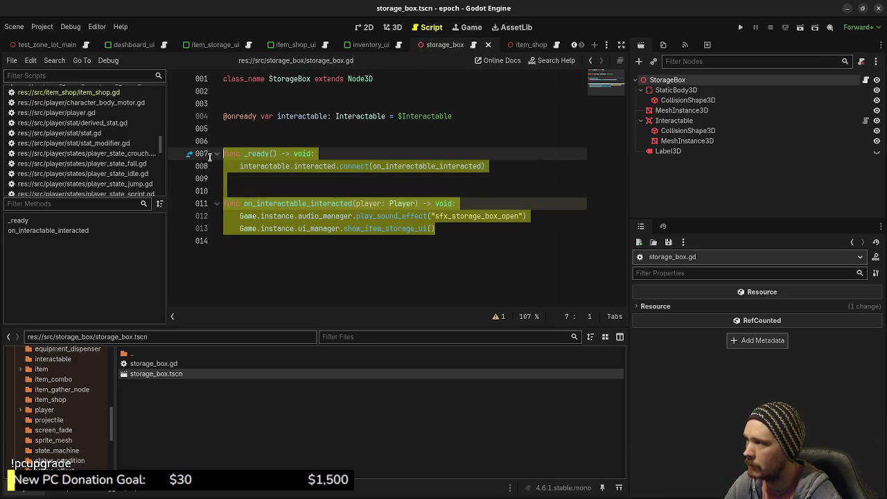
left_click(521, 45)
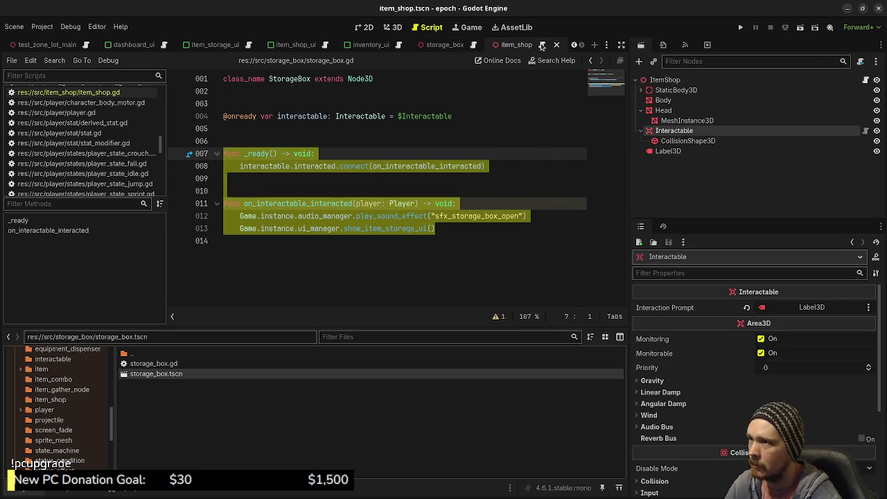
key("Return")
key("Return")
key("ctrl+v")
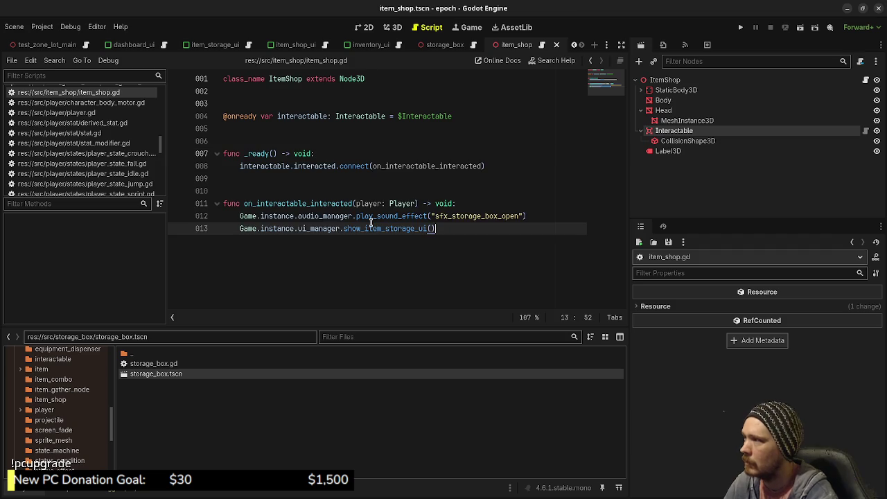
key("ctrl+s")
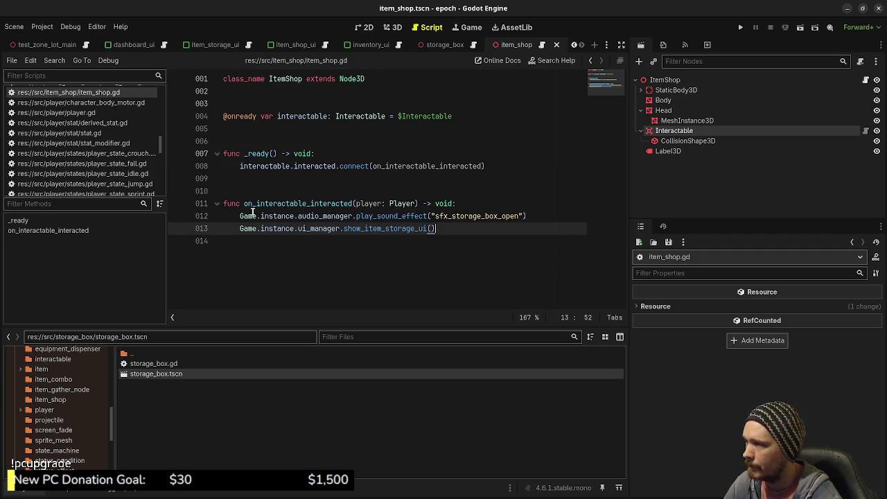
Comment out the sound-effect and storage UI calls and add a 'pass' line to the handler
left_click(240, 216)
key("ctrl+k")
key("Down")
key("ctrl+k")
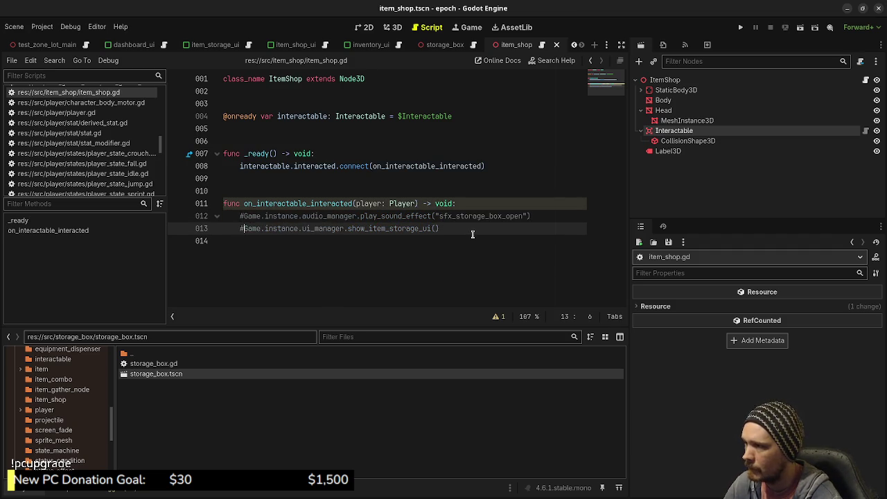
left_click(483, 238)
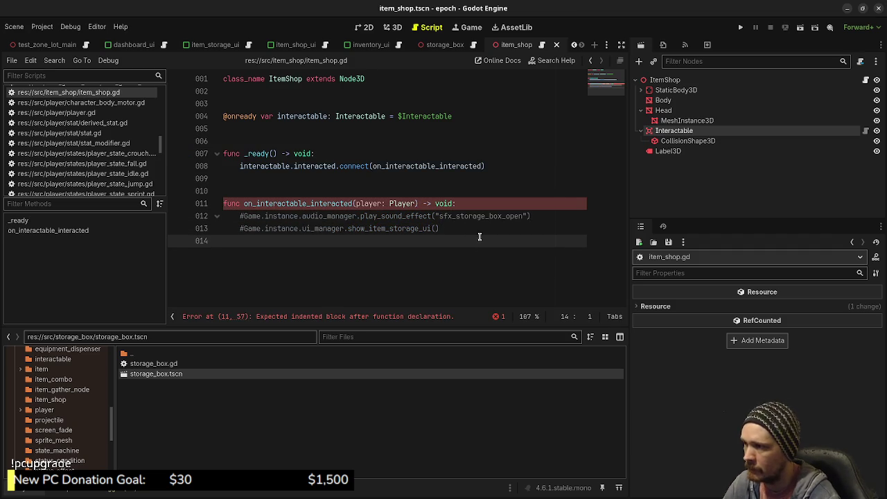
left_click(486, 229)
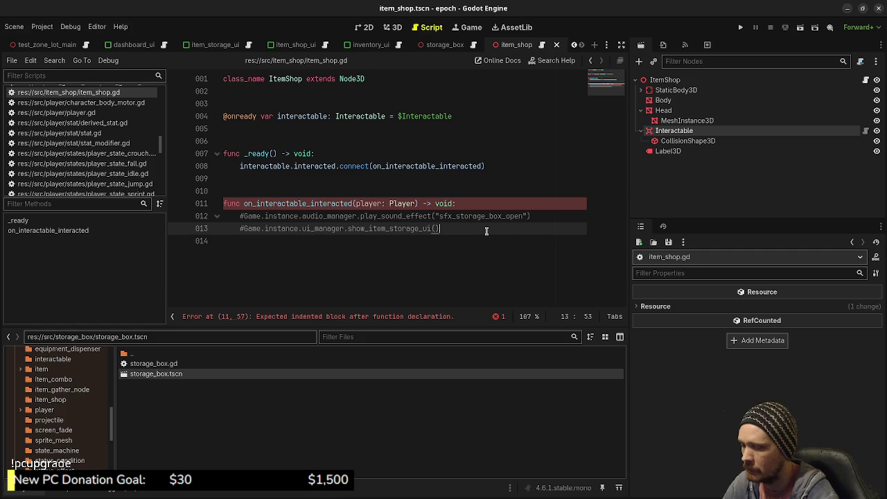
key("Return")
type("pass")
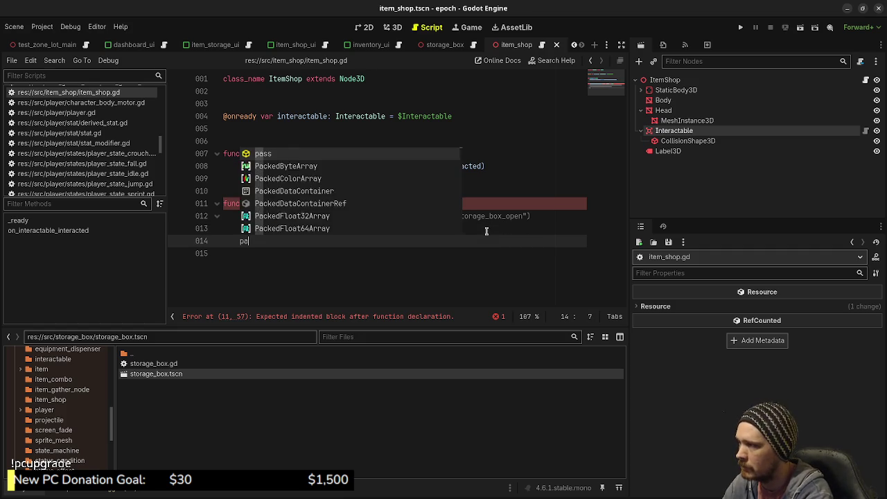
key("ctrl+s")
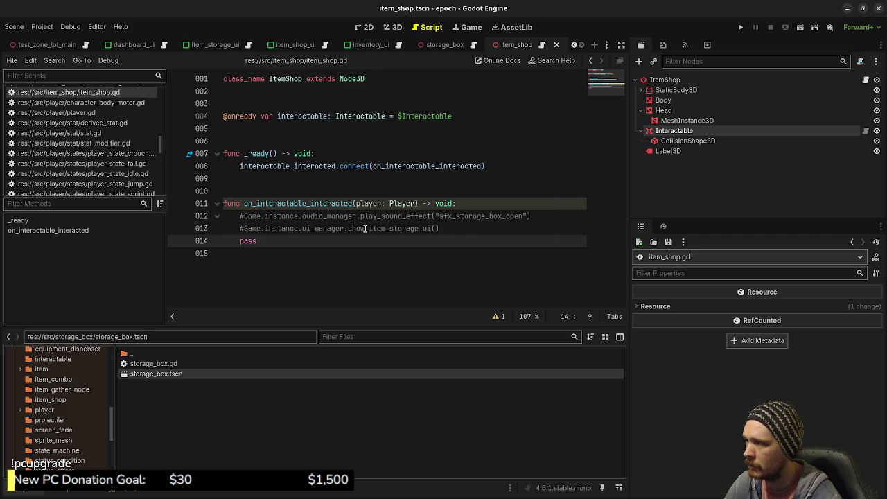
Rename the call show_item_storage_ui to show_item_shop_ui
left_click_drag(390, 228, 419, 228)
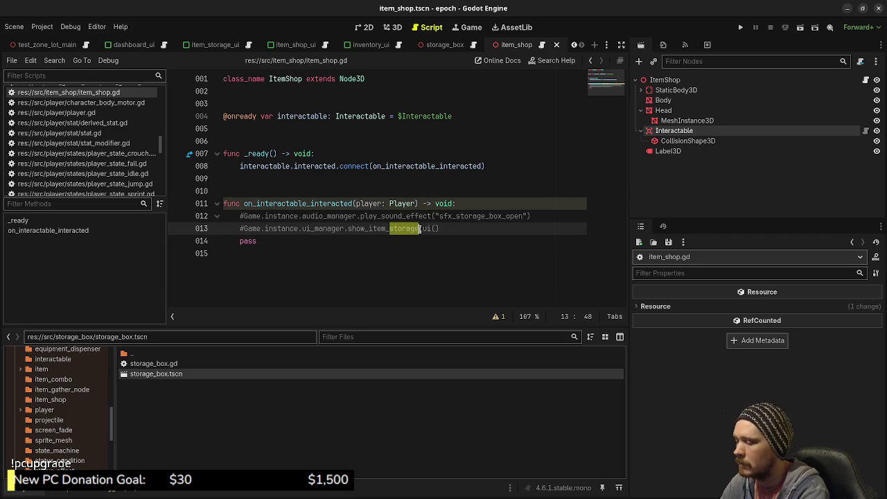
type("shop")
left_click(423, 228)
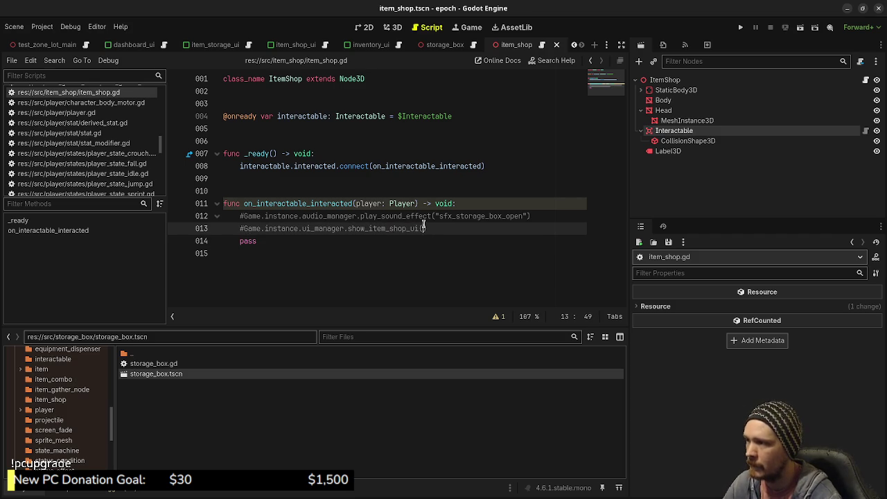
left_click(482, 116)
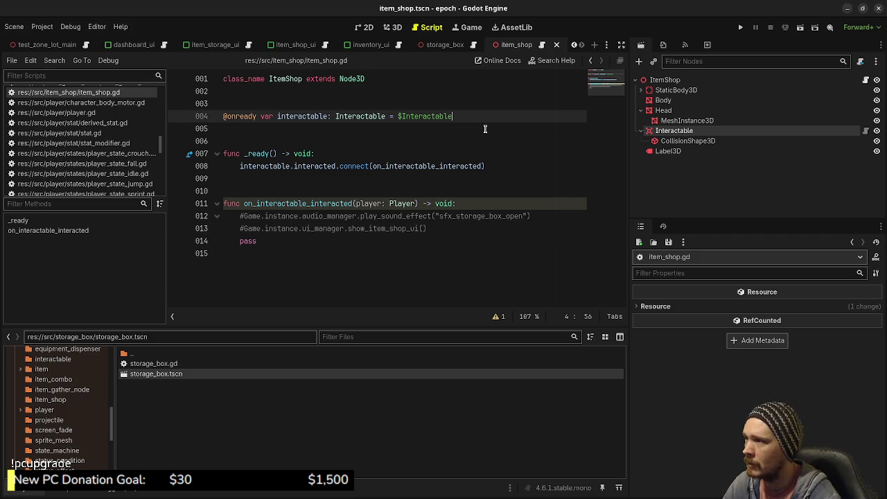
left_click(315, 103)
key("Return")
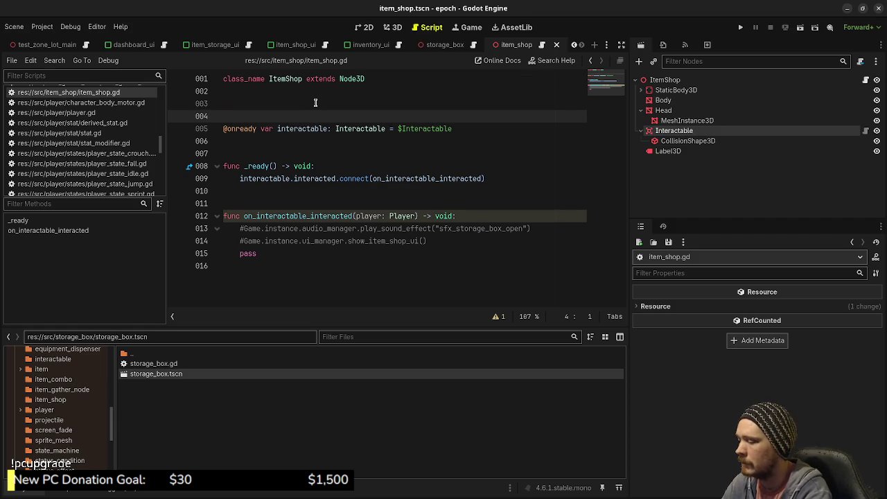
type("@export var ")
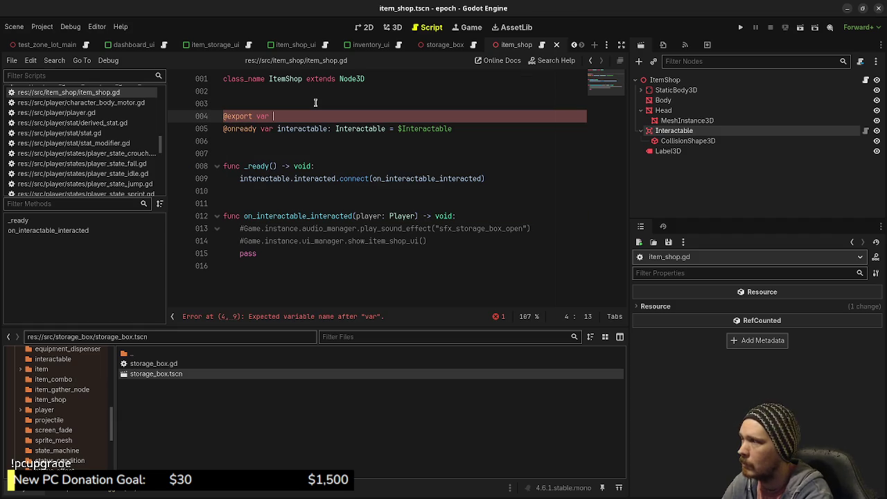
type("Array")
key("BackSpace")
key("BackSpace")
key("BackSpace")
key("BackSpace")
key("BackSpace")
type("inve")
key("BackSpace")
key("BackSpace")
key("BackSpace")
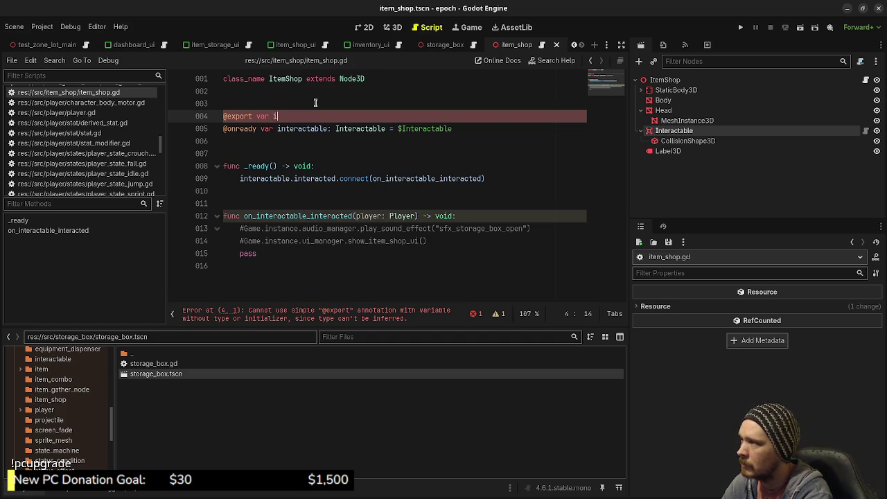
type("shop_inventory: ")
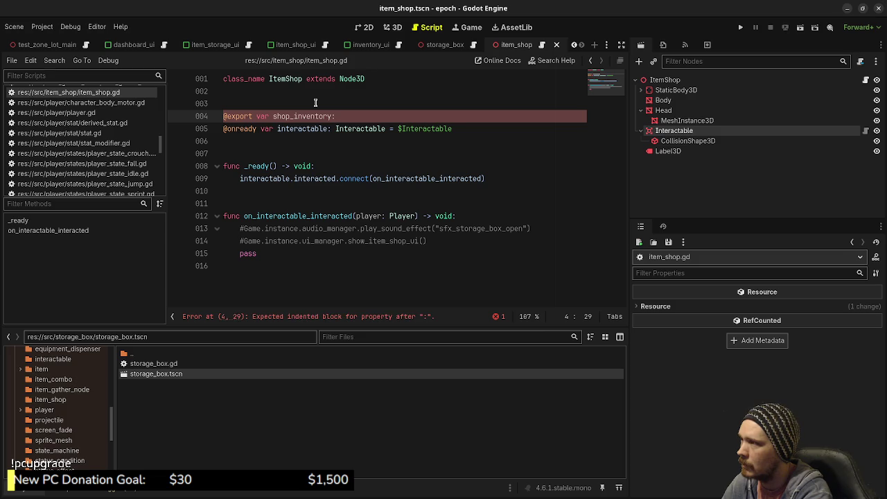
type("Array")
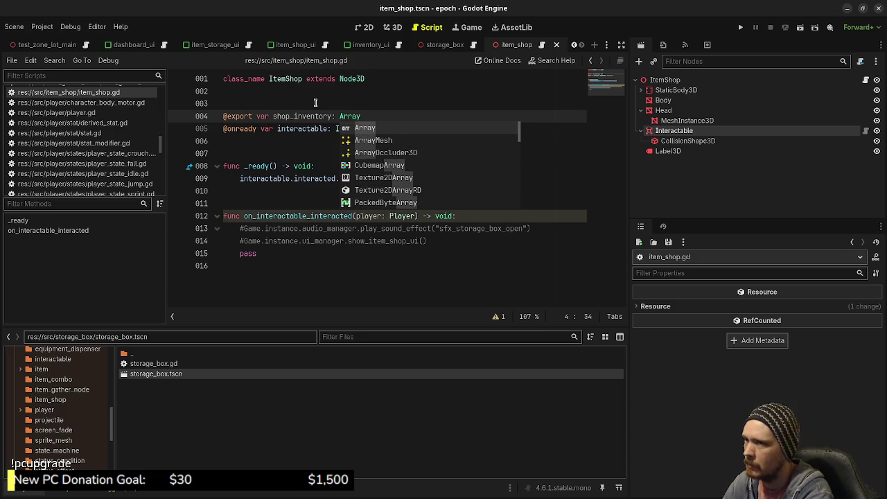
type("[")
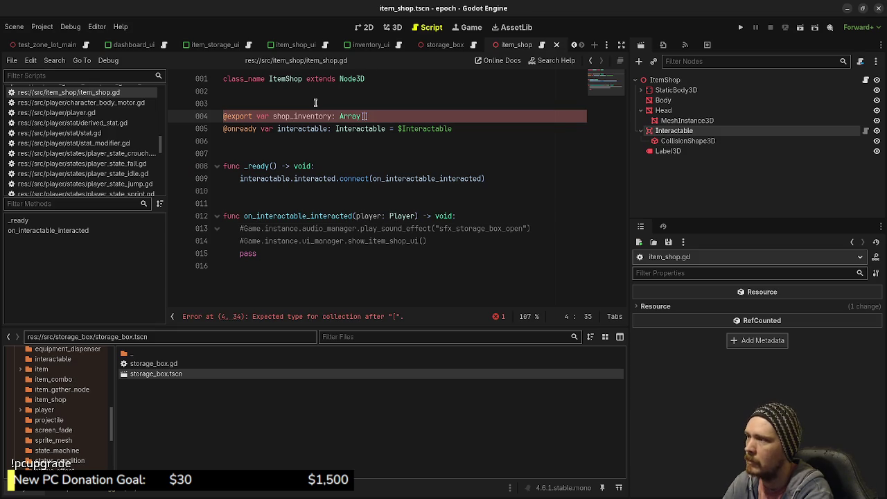
type("ItemType")
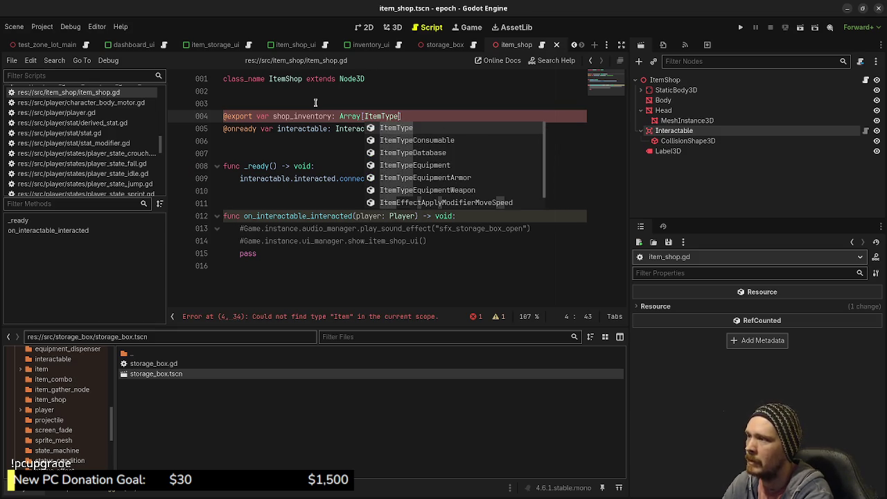
key("BackSpace")
type("e")
key("Right")
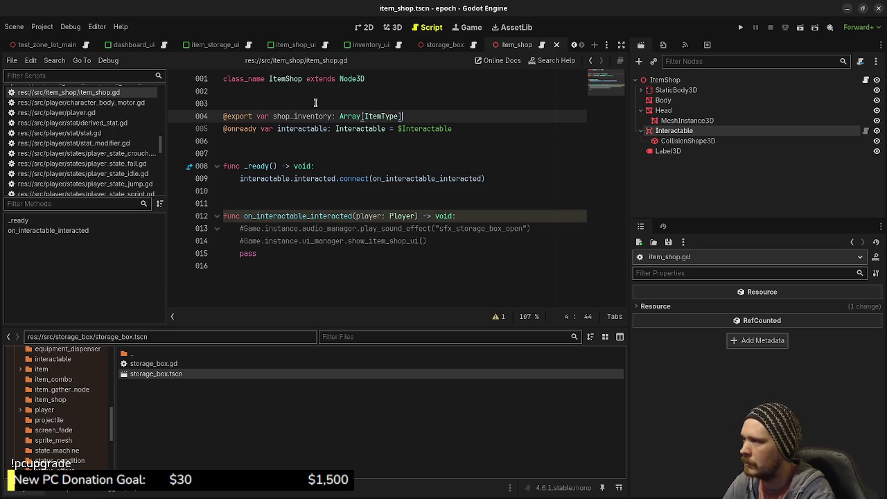
key("Return")
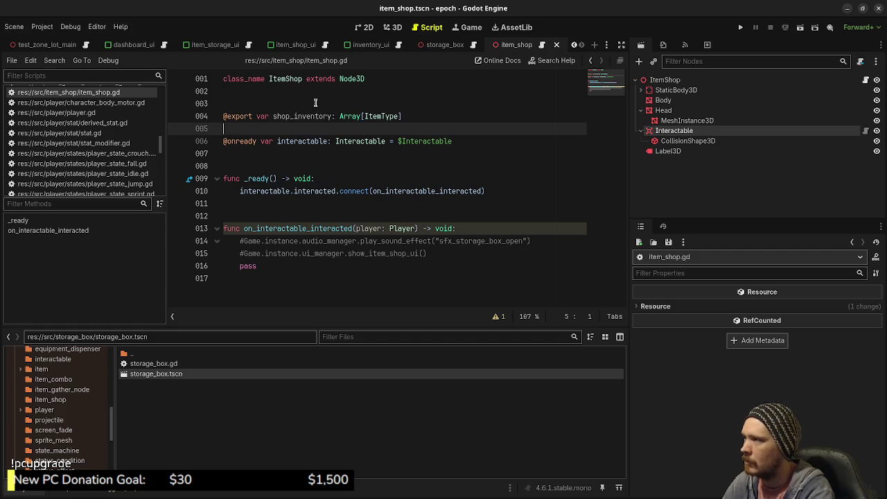
key("BackSpace")
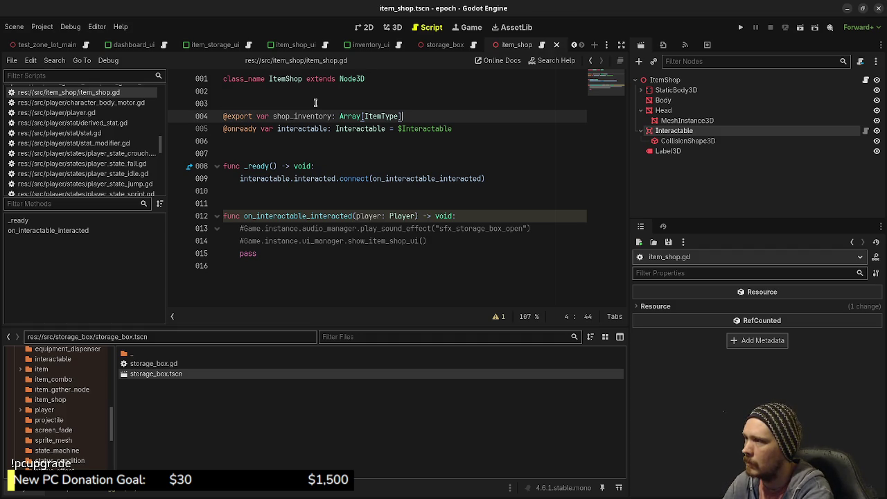
type(" = []")
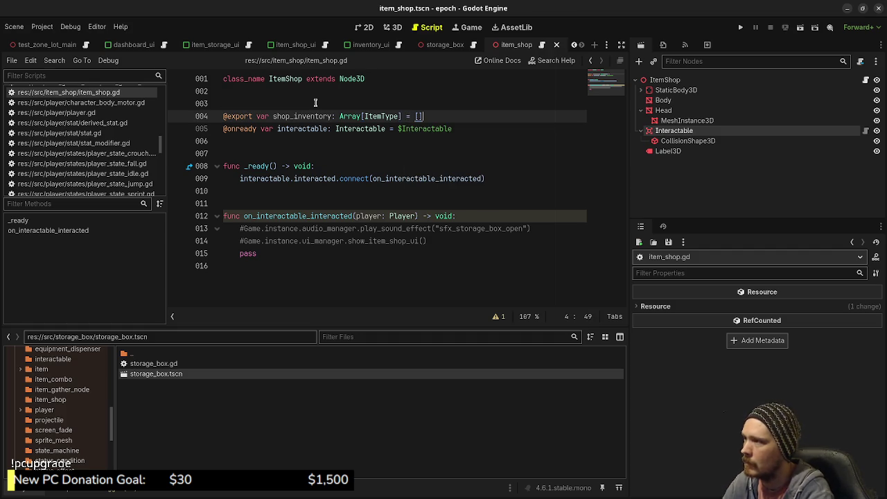
Pass shop_inventory into show_item_shop_ui() and save the script
left_click(423, 241)
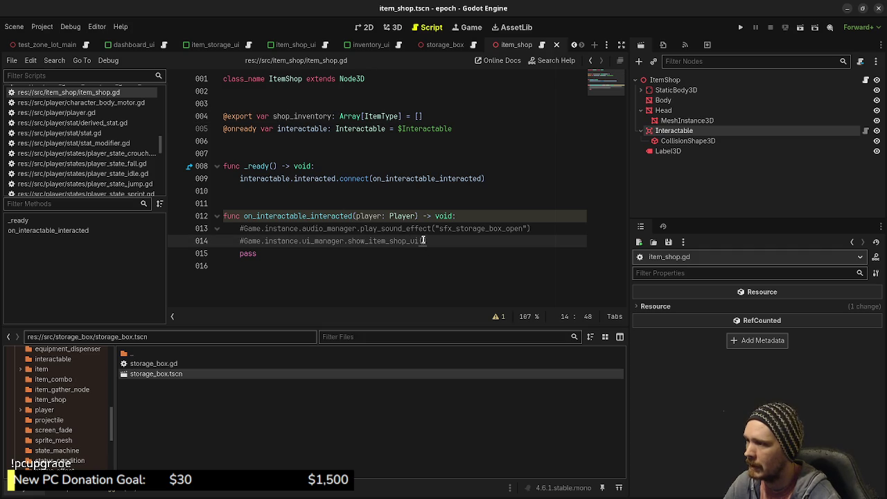
type("shop_inventory")
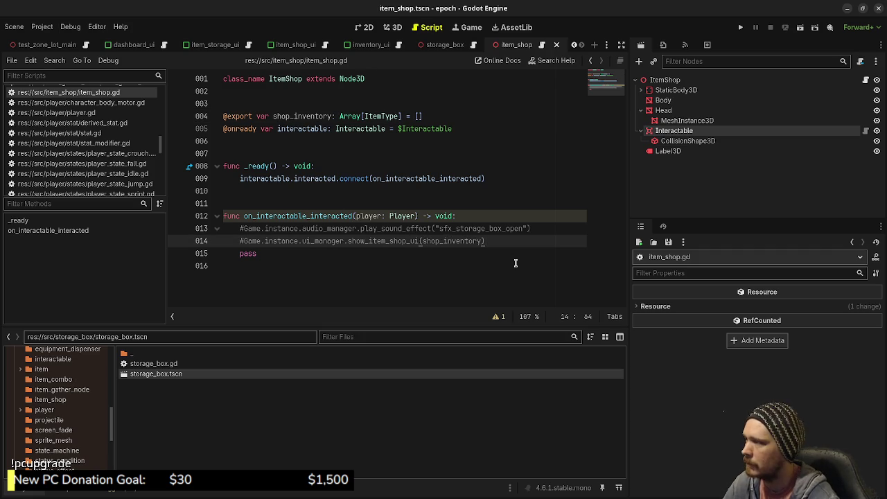
key("ctrl+s")
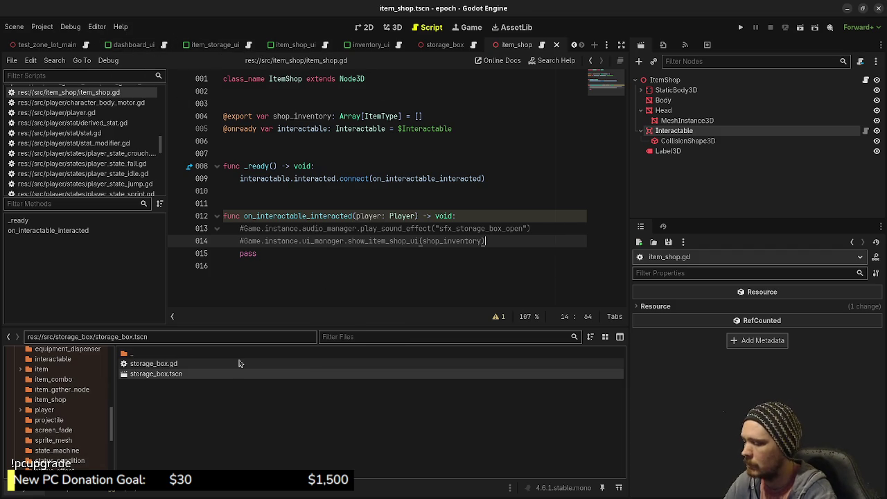
key("ctrl+shift+o")
Open ui_manager.tscn and instance item_shop_ui.tscn as an ItemShopUI child of UIManager
type("ui_manager")
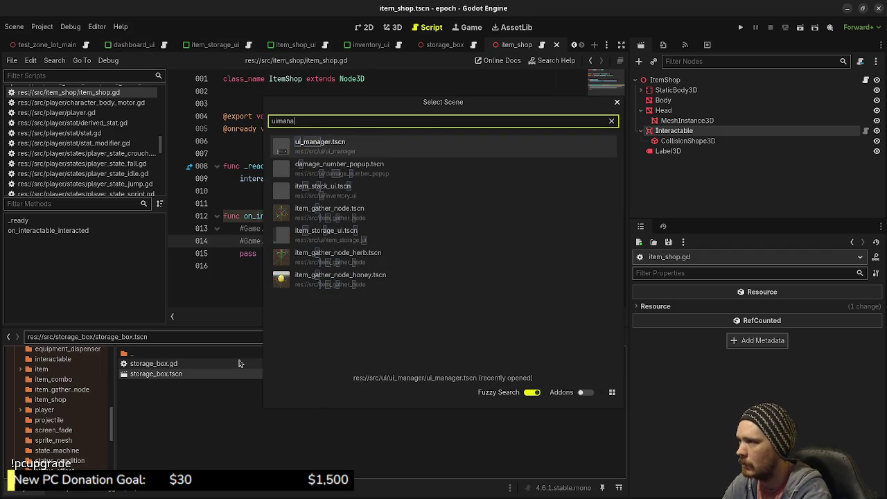
key("Return")
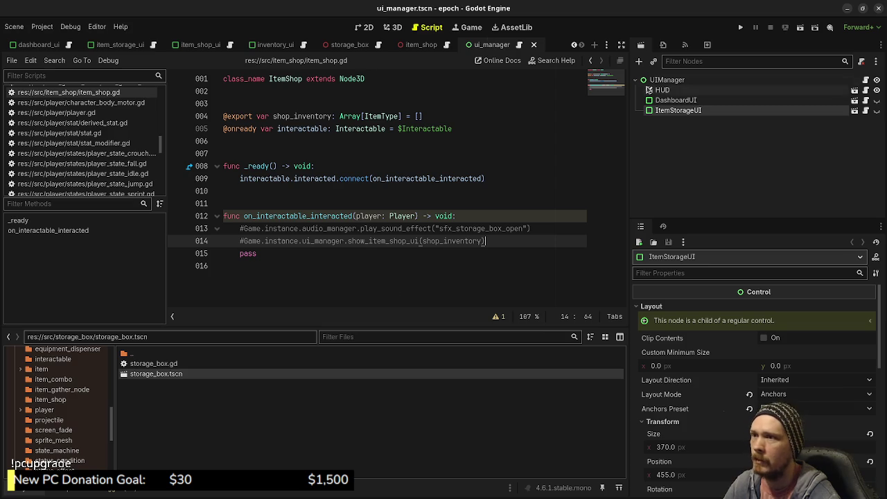
left_click(665, 81)
left_click(653, 61)
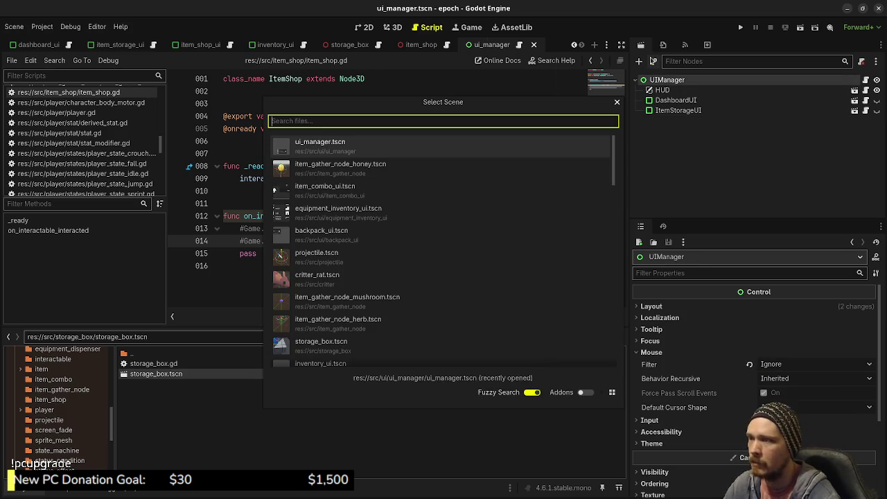
type("itemsho")
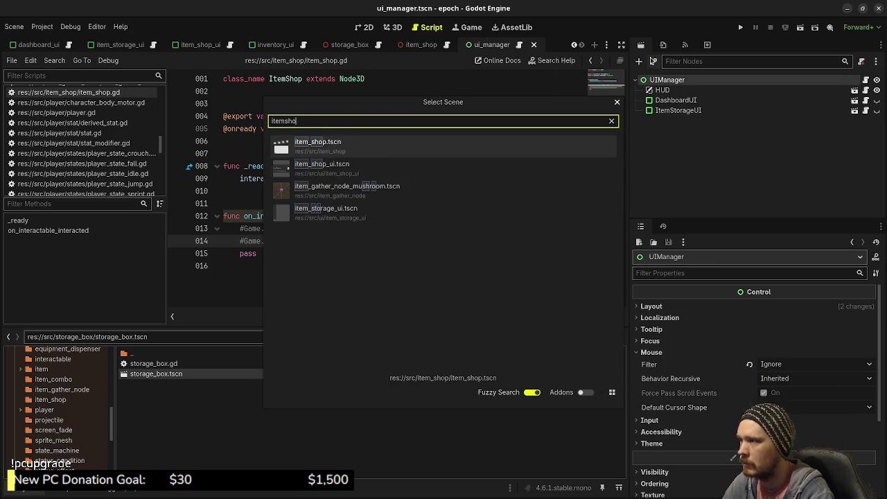
key("Down")
key("Return")
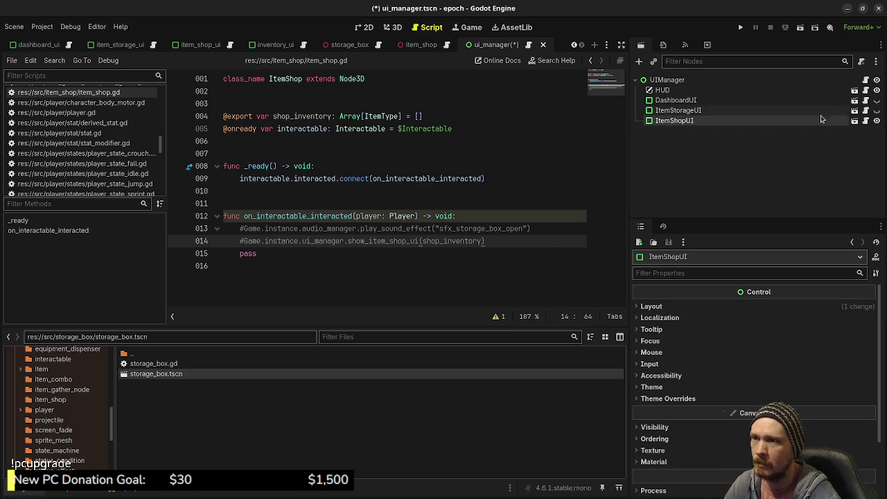
View the UI manager in the 2D canvas with ItemStorageUI and DashboardUI made visible
left_click(390, 27)
left_click(370, 29)
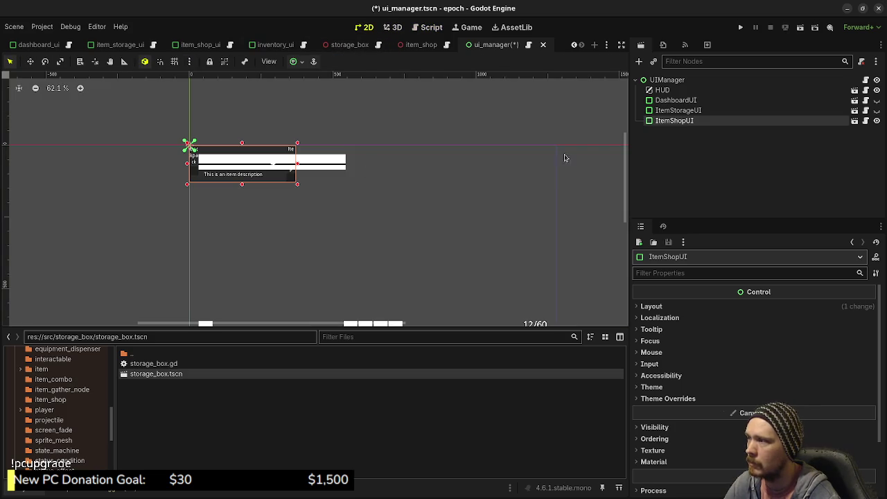
left_click(678, 111)
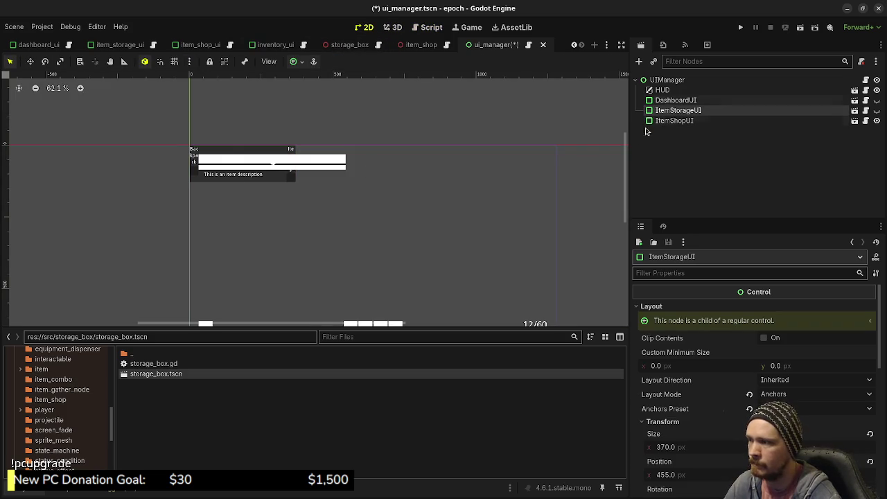
scroll(416, 250, "down", 1)
left_click_drag(446, 237, 418, 214)
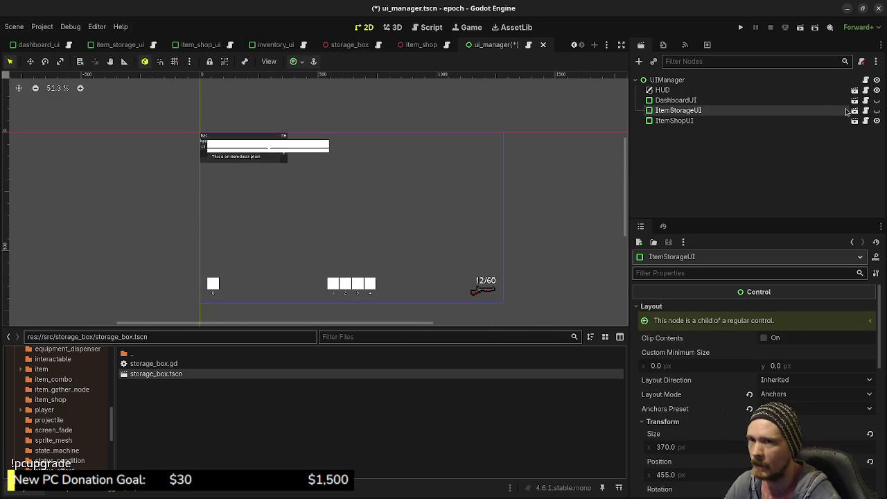
left_click(876, 110)
left_click(877, 100)
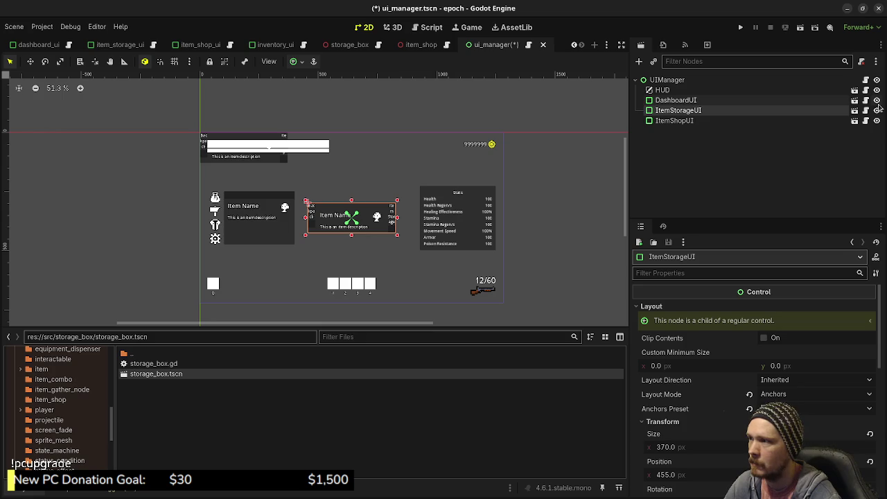
Apply the Center anchor preset to ItemShopUI
left_click(736, 122)
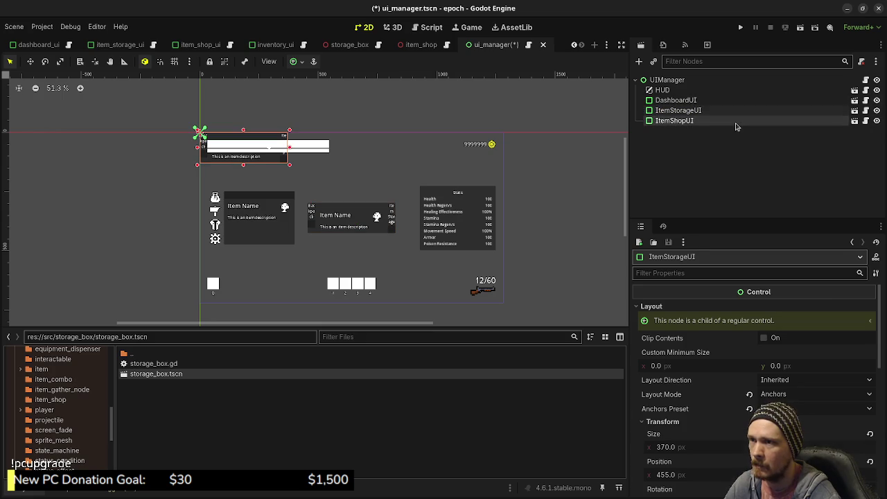
left_click(690, 114)
left_click(686, 121)
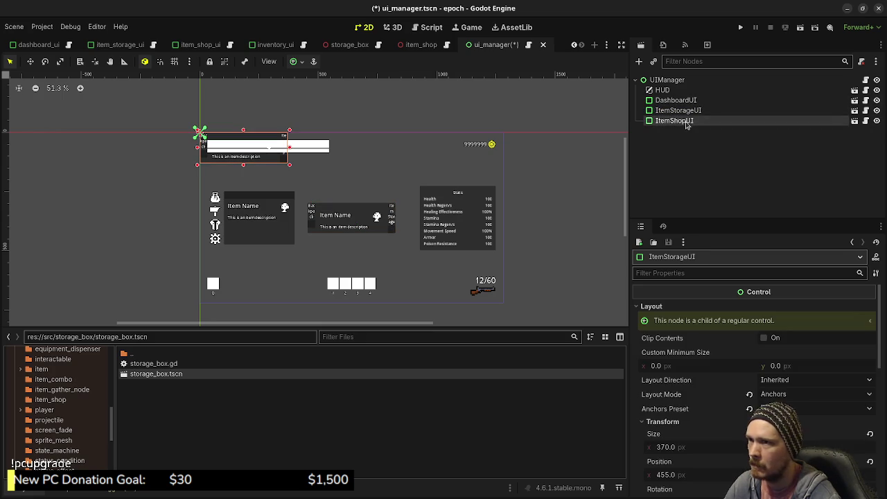
left_click(296, 61)
left_click(315, 113)
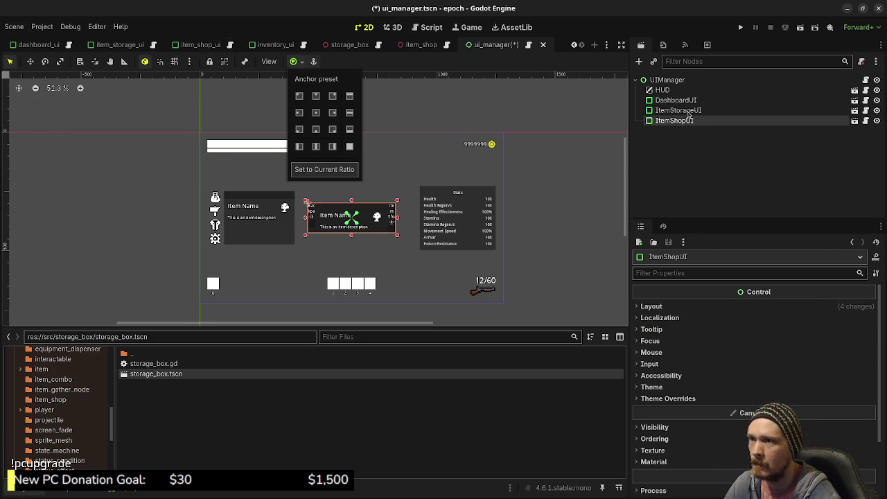
Hide the DashboardUI, ItemStorageUI and ItemShopUI panels, save, and open ItemShopUI's scene
left_click(877, 100)
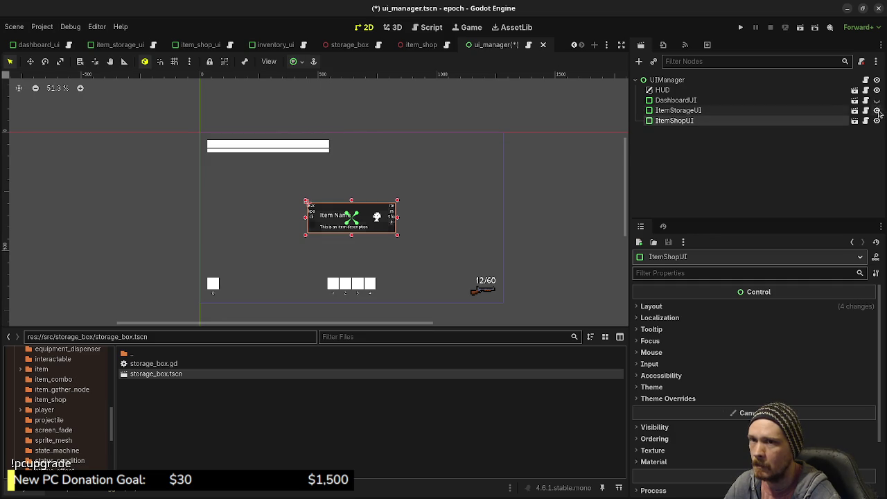
left_click(876, 110)
left_click(876, 121)
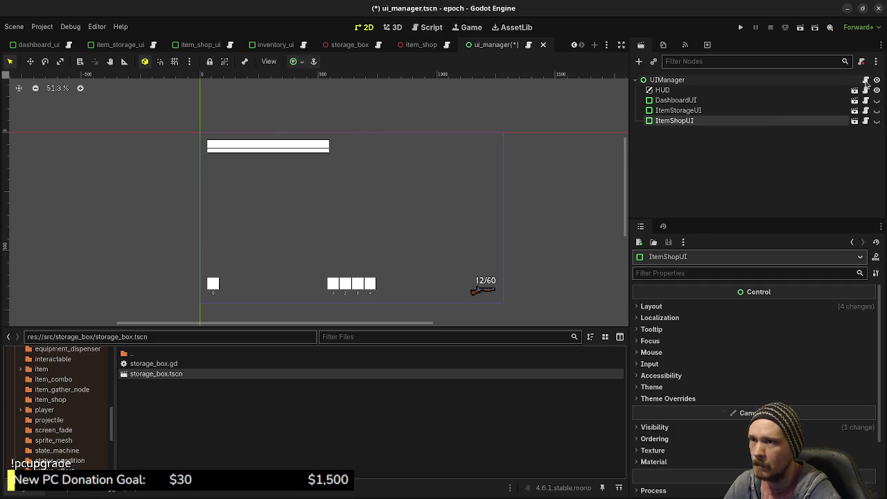
key("ctrl+s")
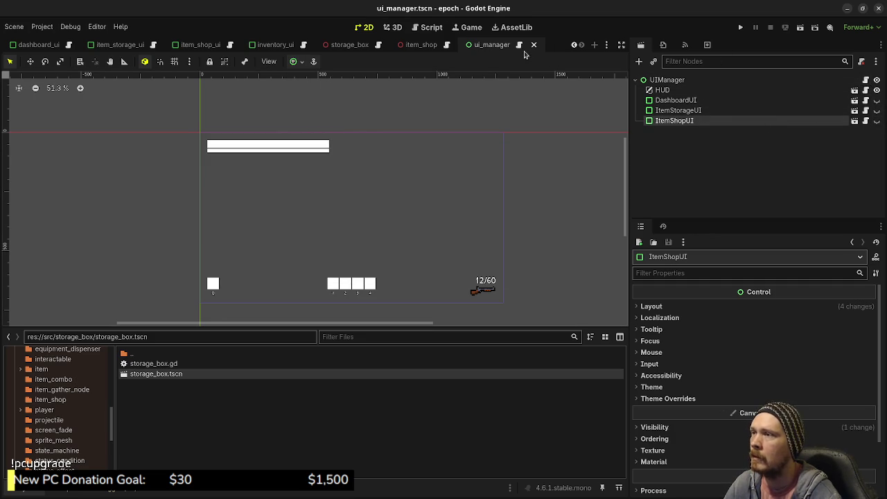
left_click(857, 122)
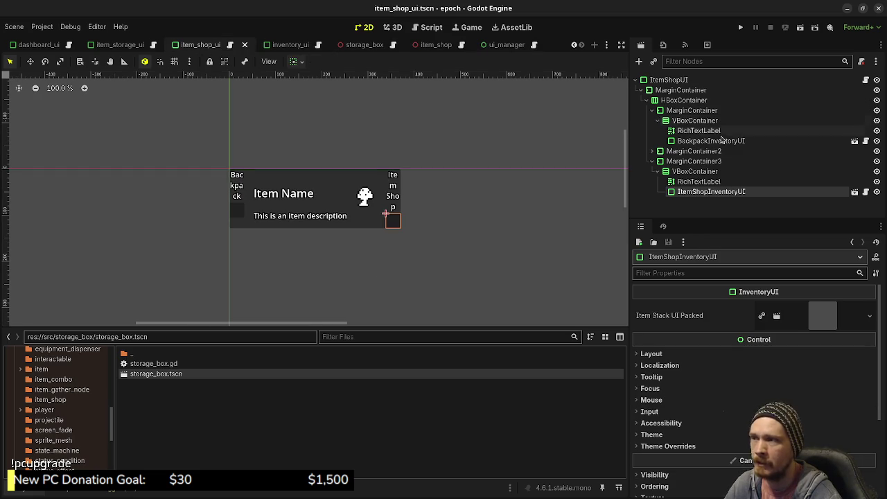
Append ', item_shop_inventory: ItemInventory' to setup()'s parameters in item_shop_ui.gd and save
left_click(865, 80)
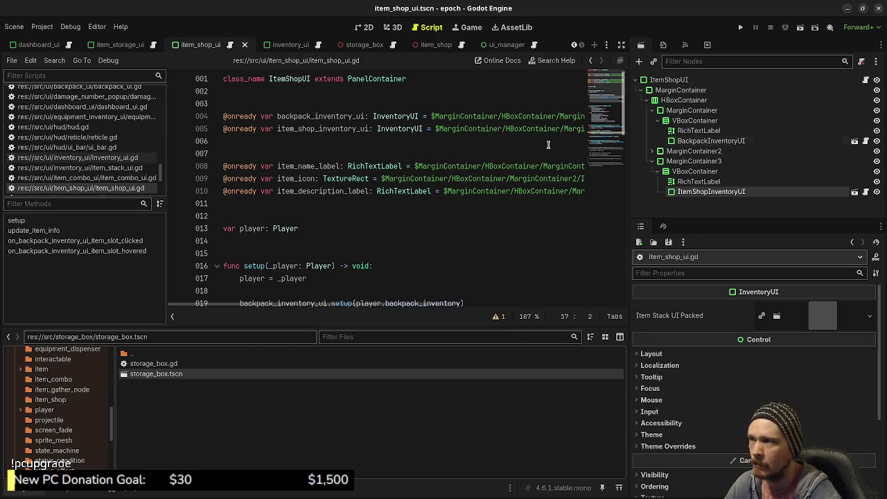
scroll(364, 231, "down", 2)
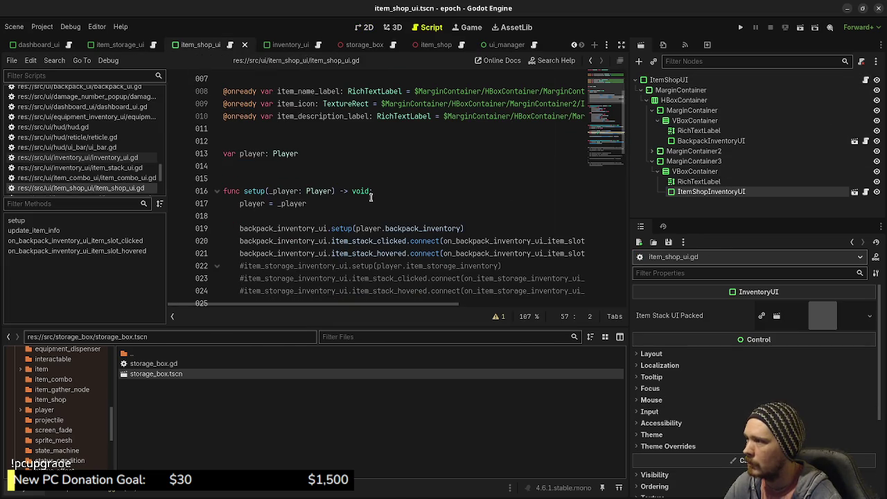
left_click(330, 192)
scroll(395, 208, "down", 1)
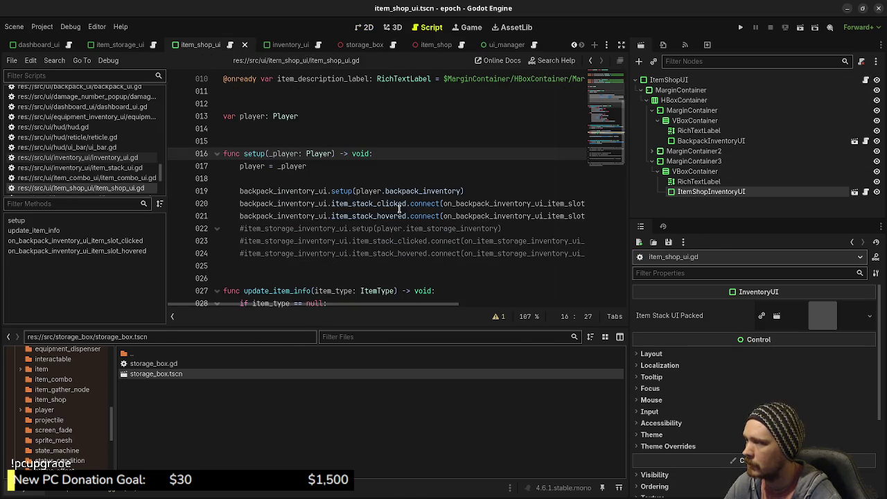
scroll(413, 209, "up", 1)
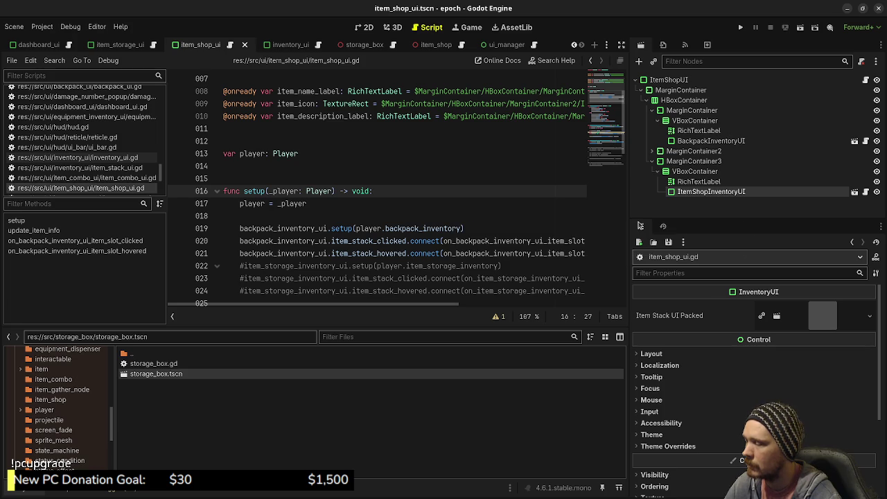
type(",")
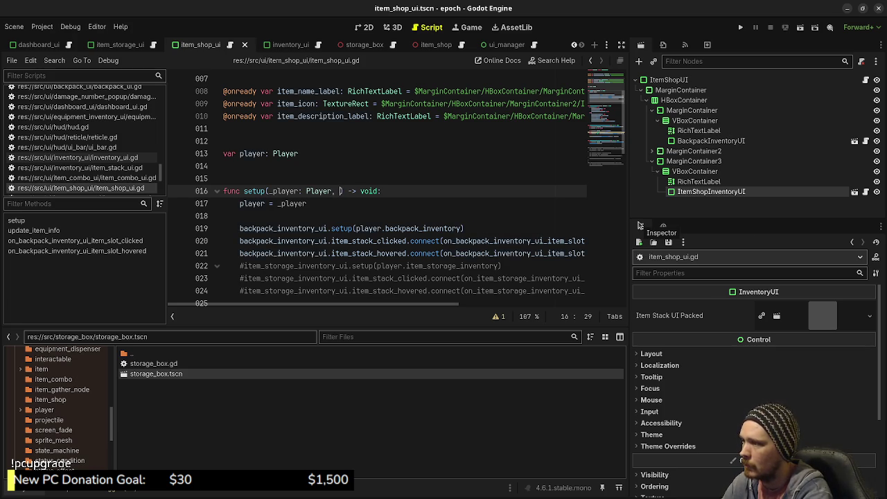
type("i")
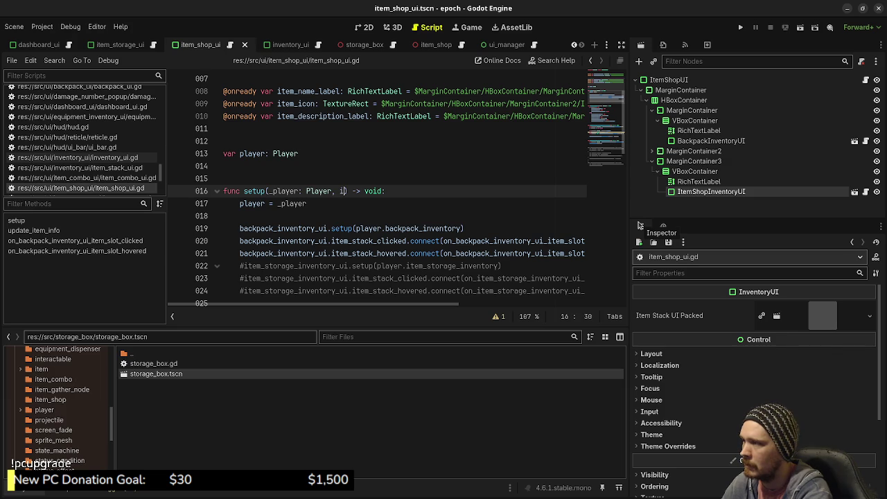
type("tem")
type("_shop")
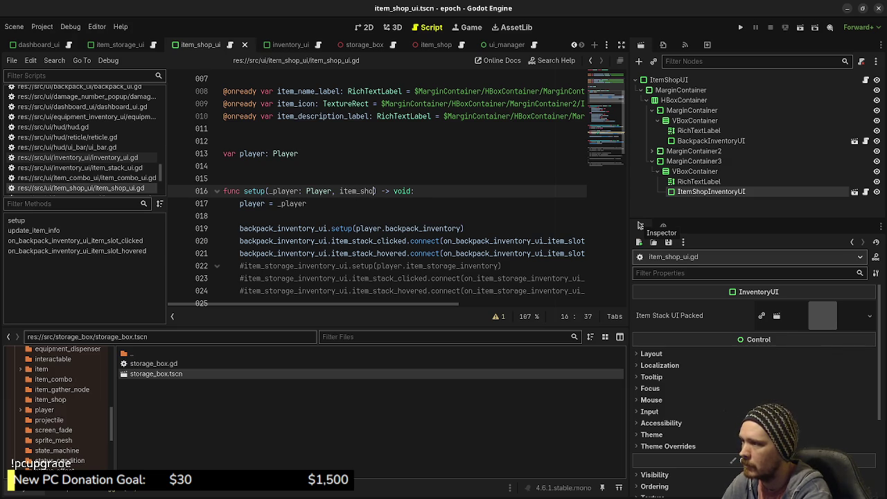
type("_inventory: ")
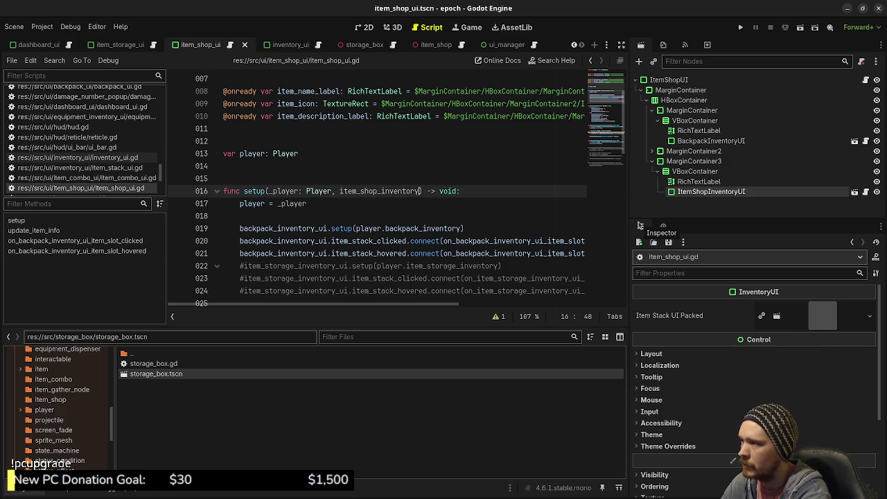
type("In")
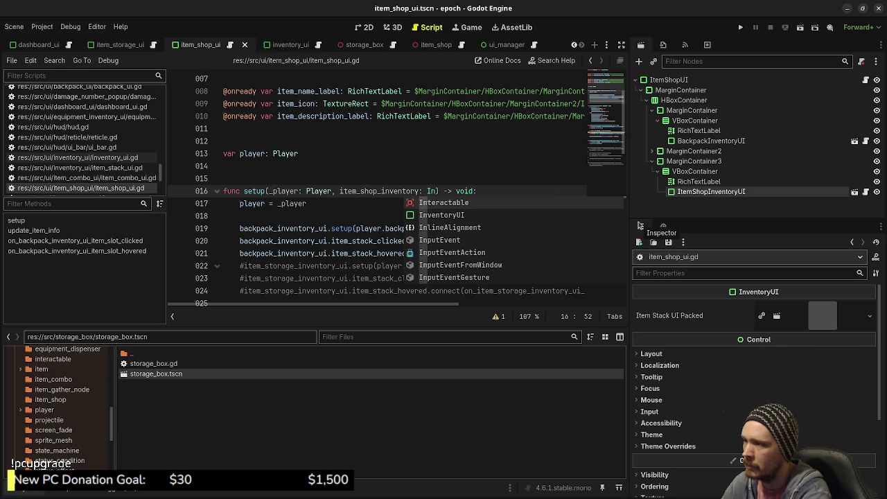
key("BackSpace")
type("temI")
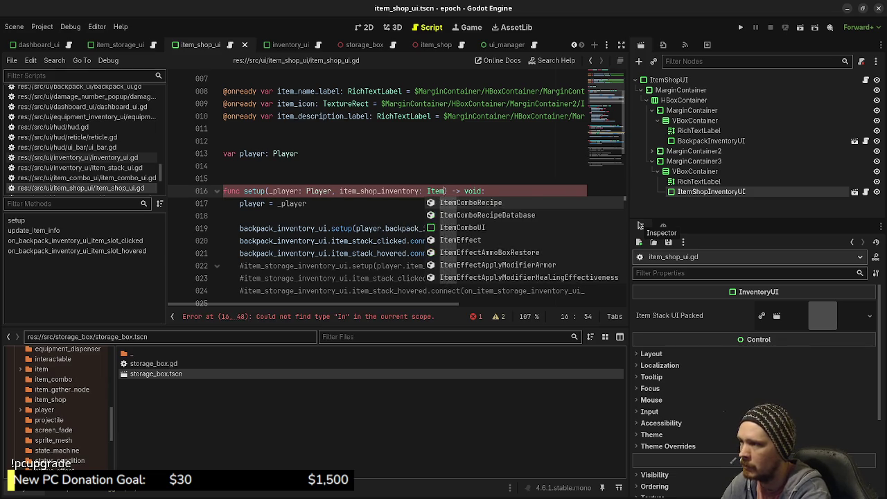
key("Return")
key("ctrl+s")
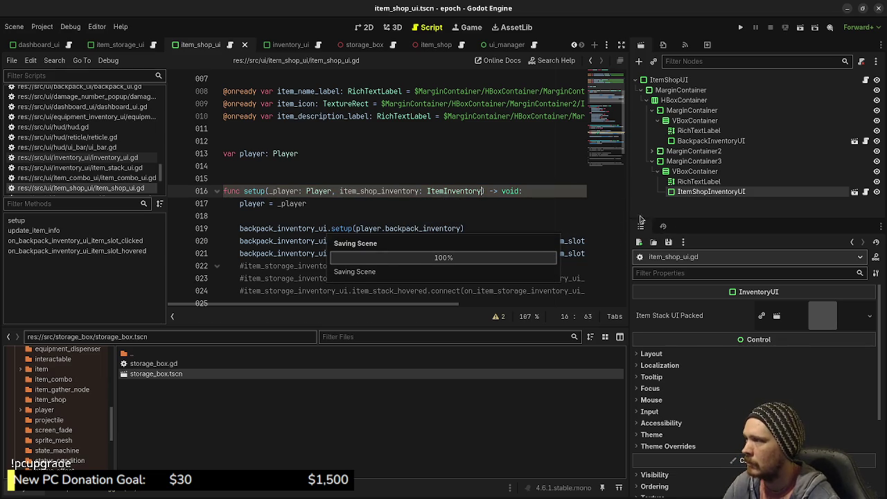
Expand the script editor to full width in distraction-free mode
scroll(423, 198, "down", 1)
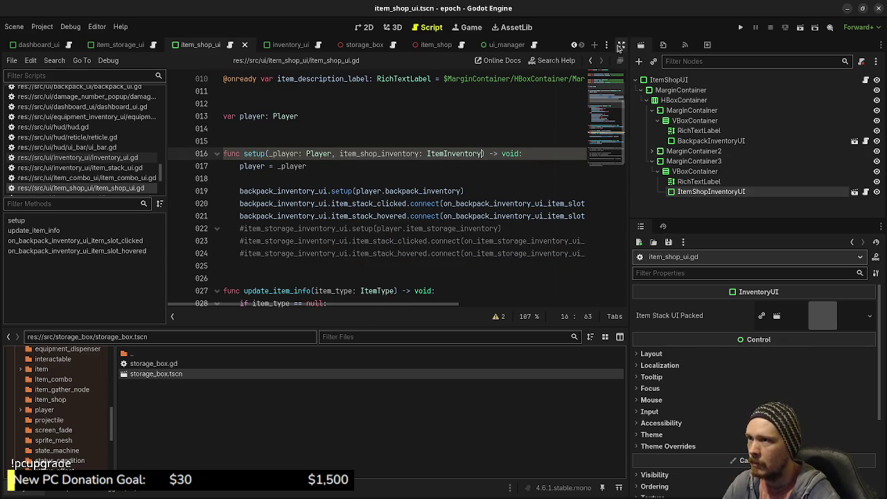
left_click(621, 46)
left_click(244, 228)
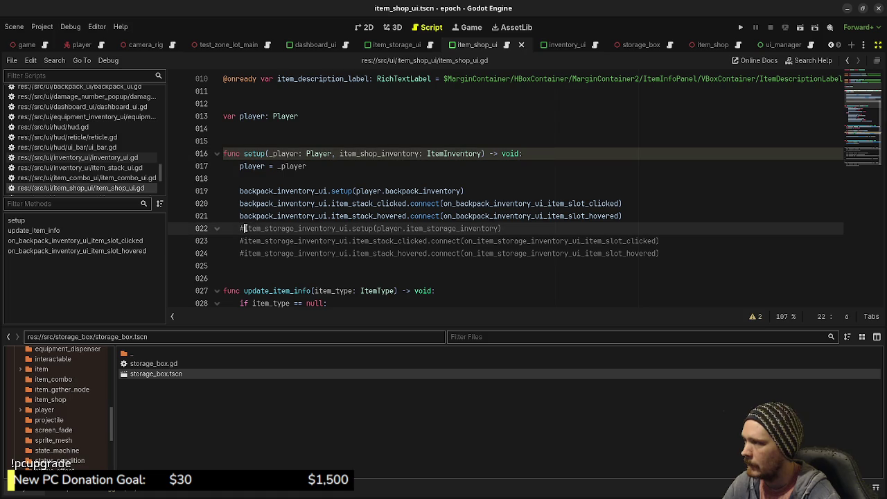
Uncomment line 22 to call item_shop_inventory_ui.setup(item_shop_inventory), renaming the UI on lines 22–24
key("BackSpace")
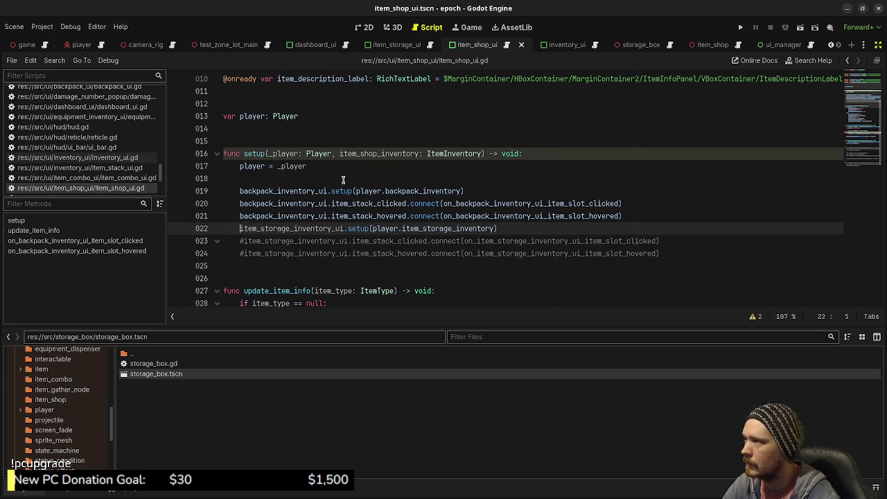
scroll(306, 132, "up", 3)
double_click(306, 129)
key("ctrl+c")
scroll(306, 129, "down", 4)
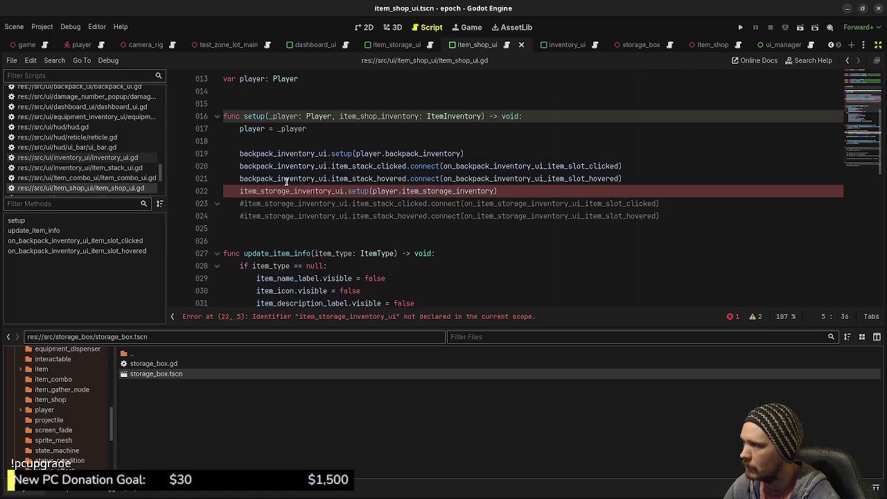
double_click(283, 191)
key("ctrl+v")
double_click(278, 204)
key("ctrl+v")
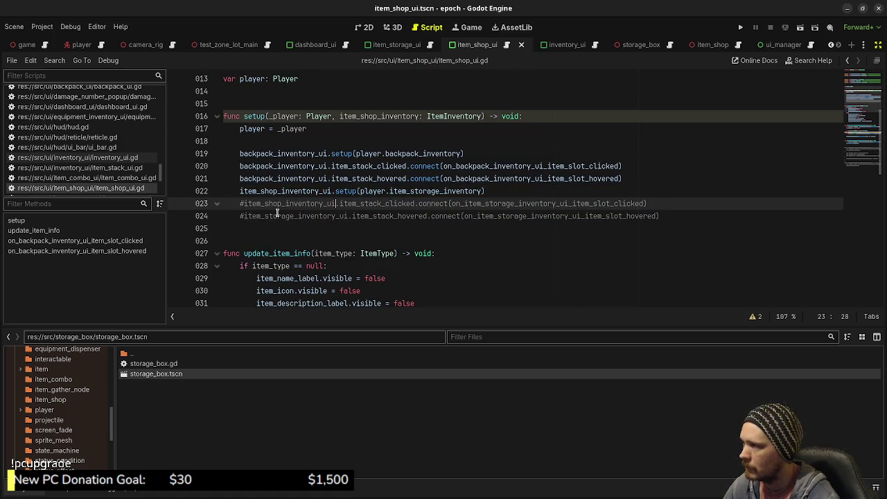
double_click(277, 215)
key("ctrl+v")
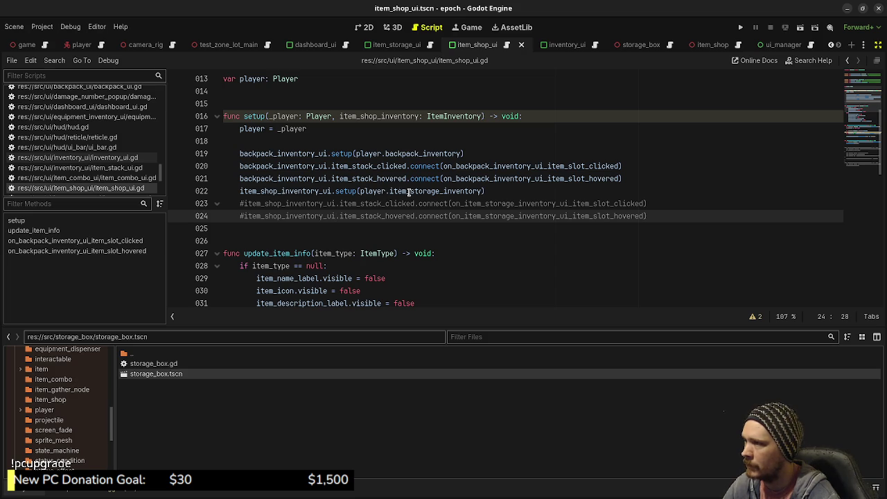
double_click(377, 115)
key("ctrl+c")
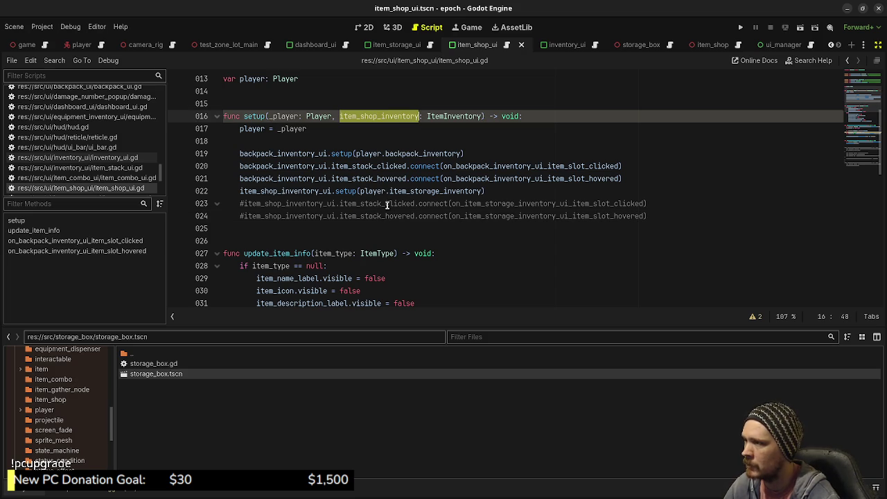
double_click(423, 192)
left_click_drag(361, 191, 483, 193)
key("ctrl+v")
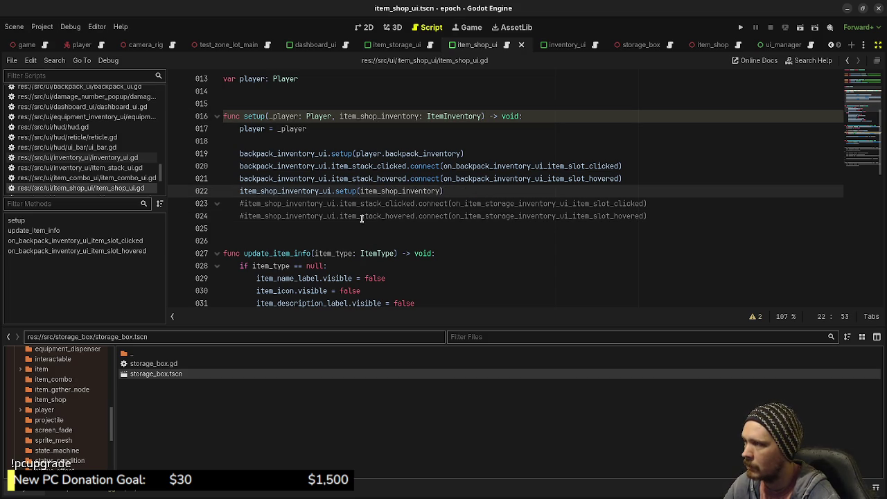
Uncomment the clicked and hovered signal connections, pointing the clicked one at the shop handler
left_click(244, 203)
key("BackSpace")
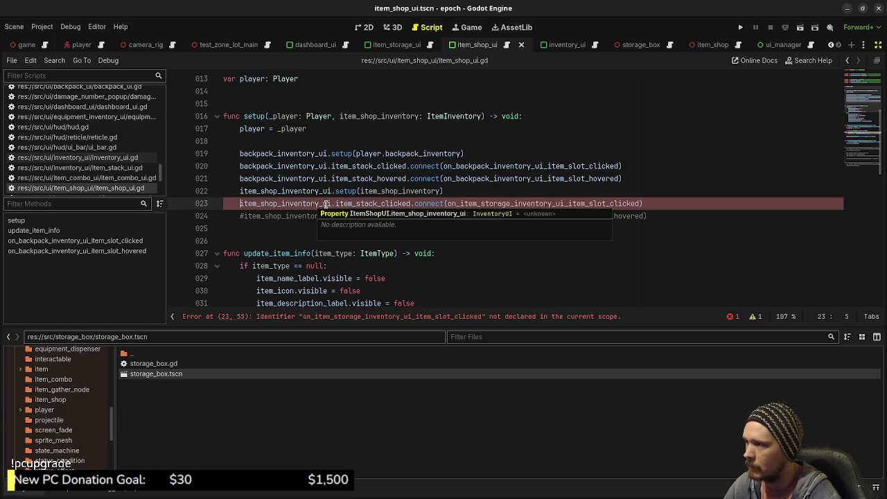
left_click_drag(332, 204, 240, 203)
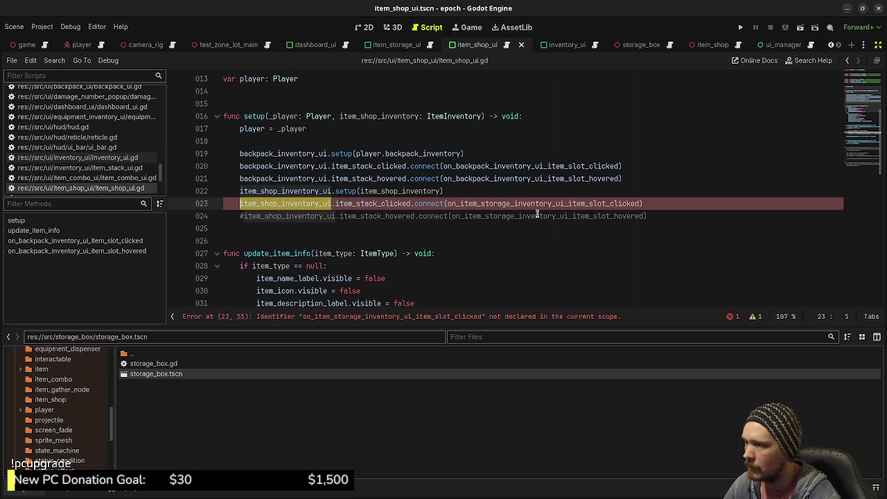
left_click(564, 203)
mouse_move(563, 203)
left_mouse_down()
mouse_move(451, 204)
mouse_move(466, 217)
mouse_move(565, 216)
left_mouse_up()
type("item_shop_inventory_ui")
type("item_shop_inventory_ui")
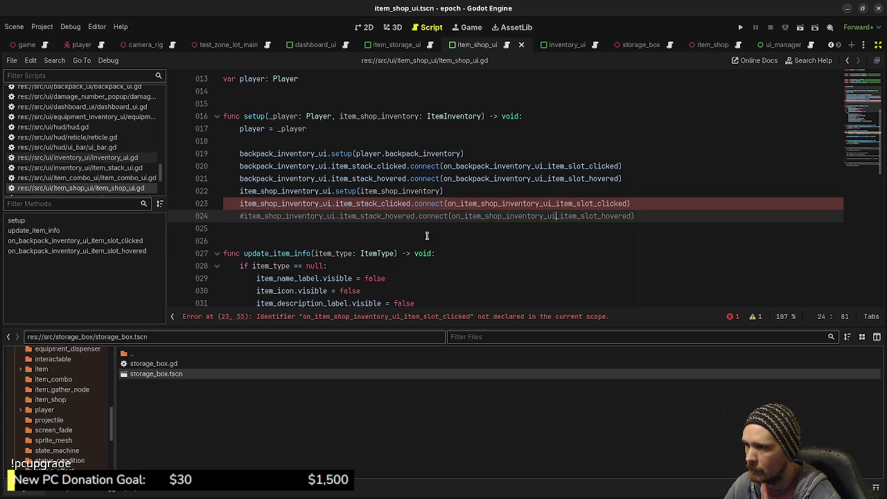
left_click(246, 216)
key("BackSpace")
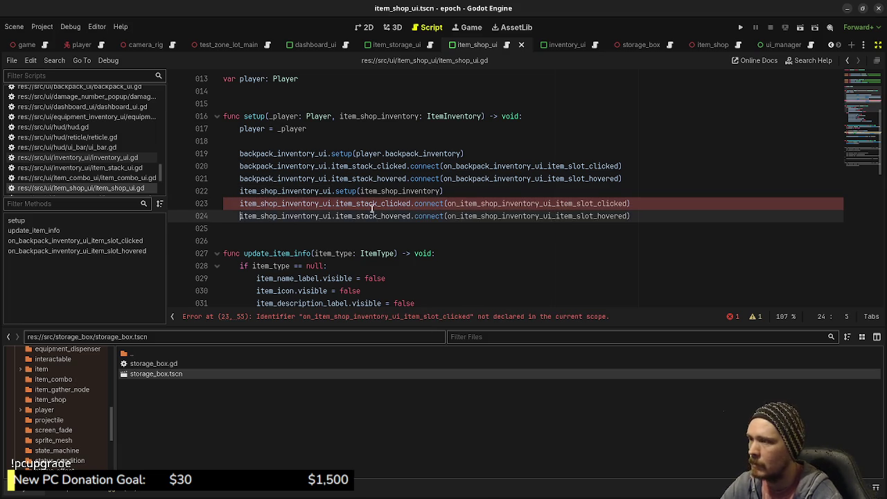
Rename the handler functions to on_item_shop_inventory_ui_item_slot_clicked and on_item_shop_inventory_ui_item_slot_hovered
double_click(489, 203)
key("ctrl+c")
scroll(490, 203, "down", 13)
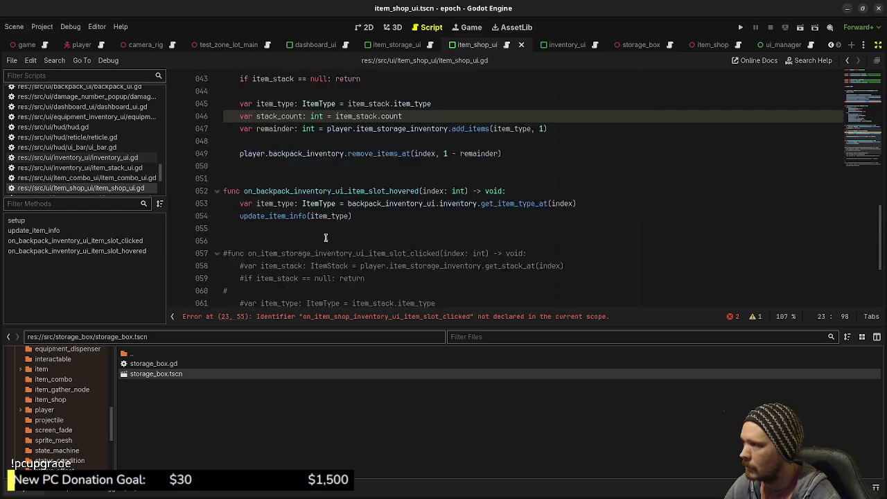
left_click(303, 141)
double_click(303, 141)
key("ctrl+v")
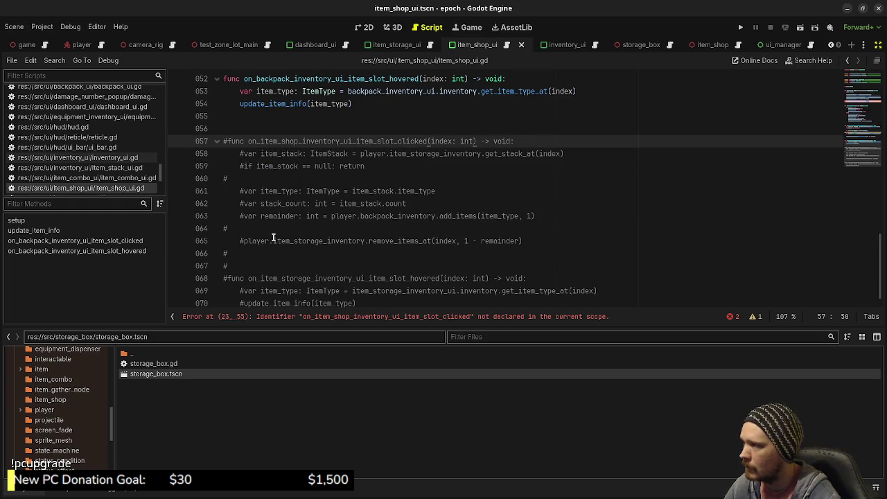
scroll(519, 208, "up", 11)
left_click(515, 141)
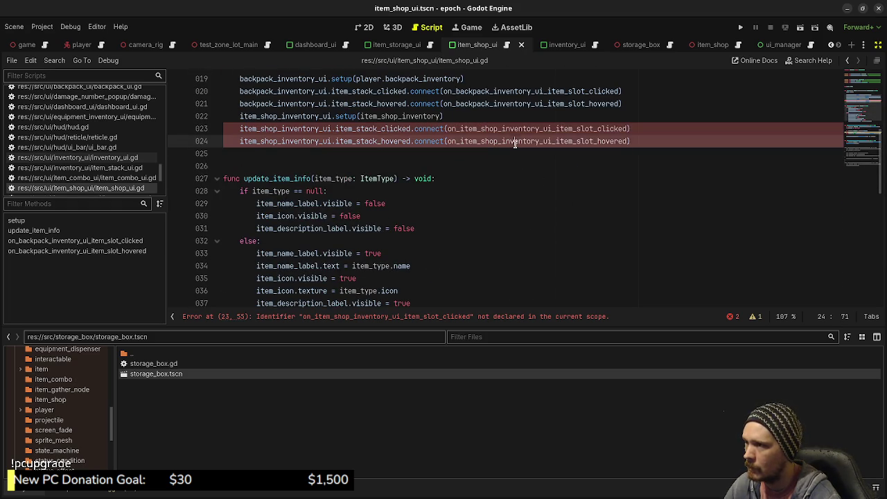
double_click(514, 141)
key("ctrl+c")
scroll(346, 228, "down", 11)
left_click(262, 255)
double_click(277, 266)
key("ctrl+v")
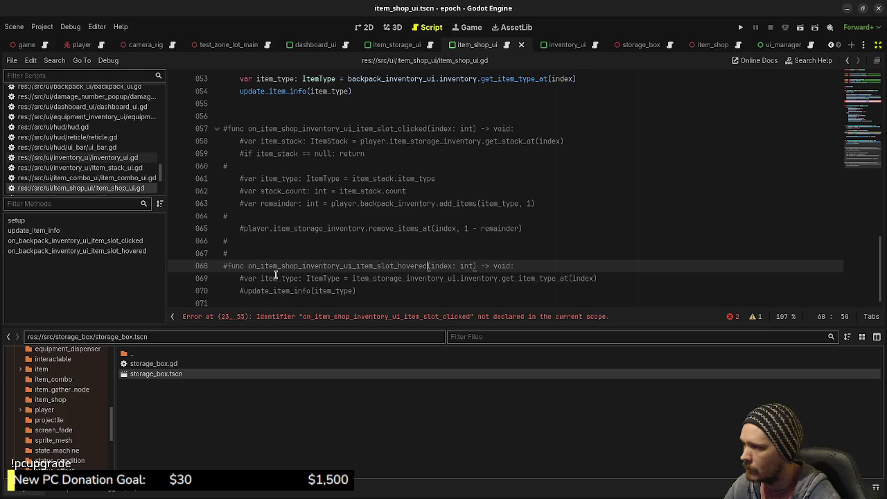
Uncomment the shop handler functions on lines 57–70 with Ctrl+K
mouse_move(374, 290)
left_mouse_down()
mouse_move(201, 182)
mouse_move(184, 131)
left_mouse_up()
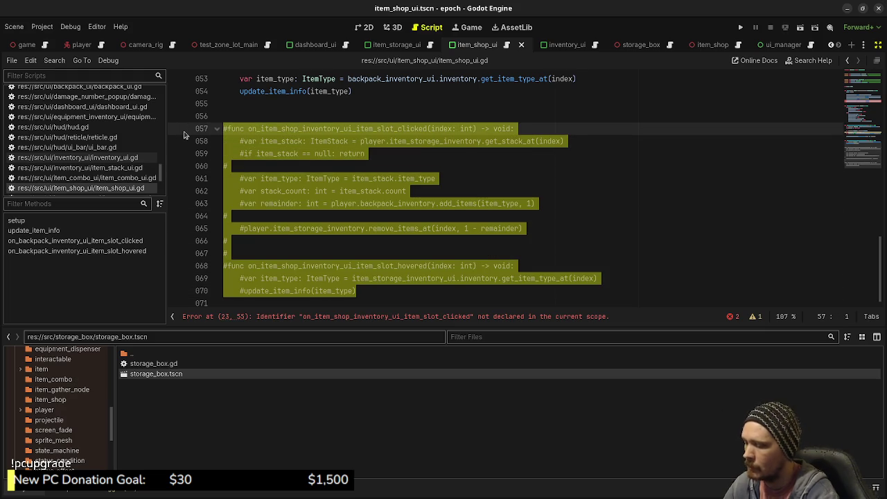
key("ctrl+k")
left_click(408, 192)
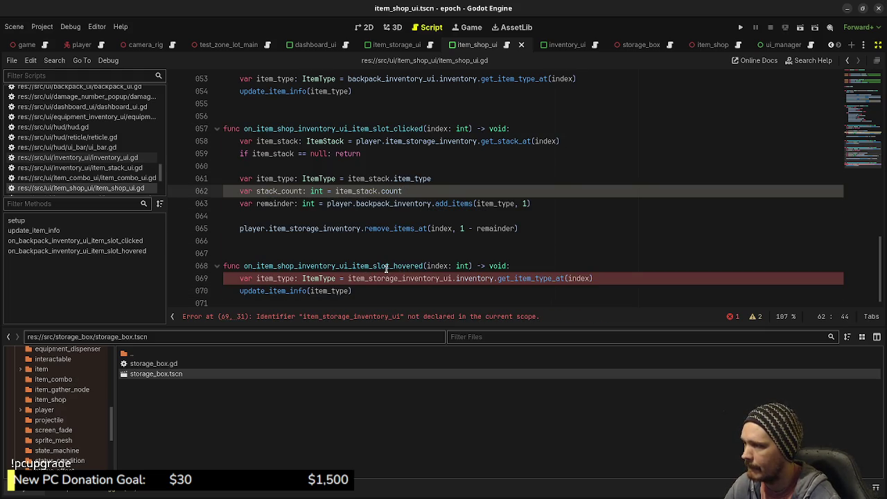
scroll(386, 268, "up", 15)
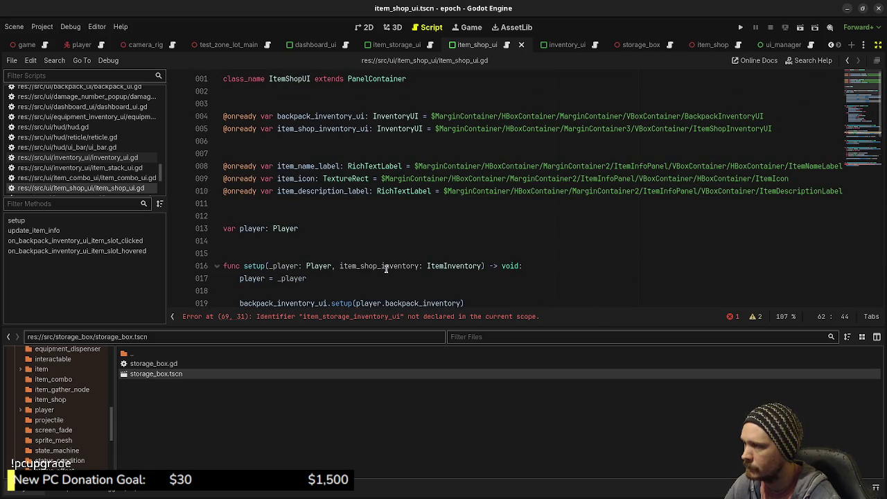
scroll(386, 269, "down", 3)
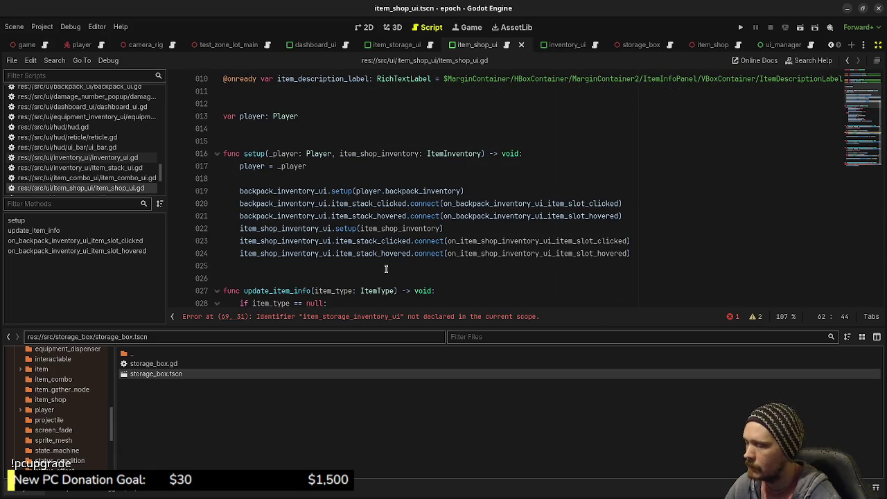
scroll(386, 269, "down", 14)
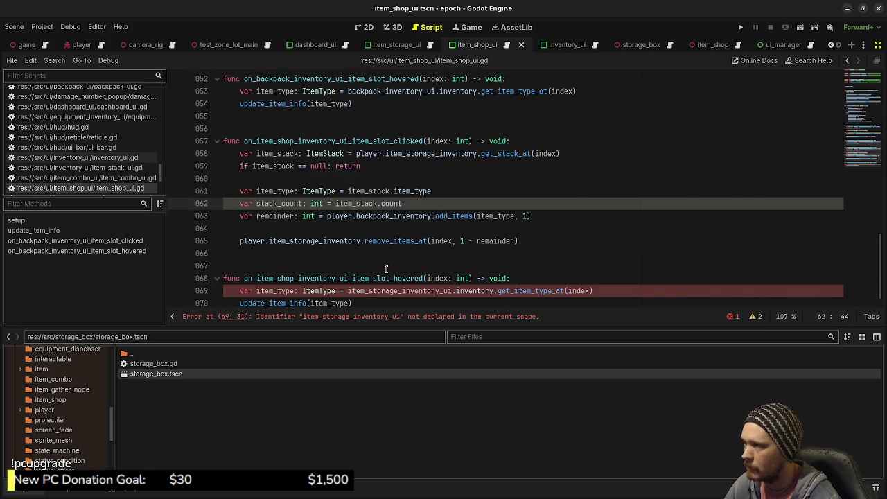
scroll(386, 268, "up", 17)
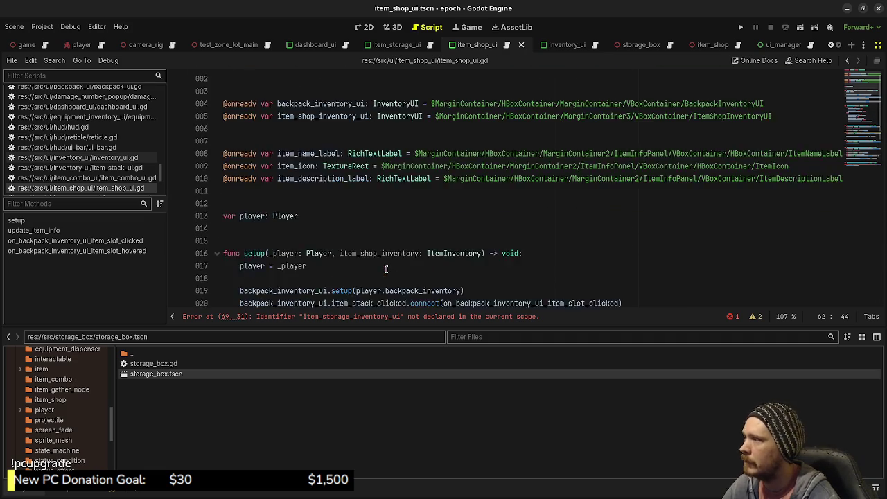
scroll(386, 269, "up", 1)
left_click(285, 232)
Declare 'var item_shop_inventory: ItemInventory' and rename the setup parameter to _item_shop_inventory
left_click(339, 241)
type("var item_shop_")
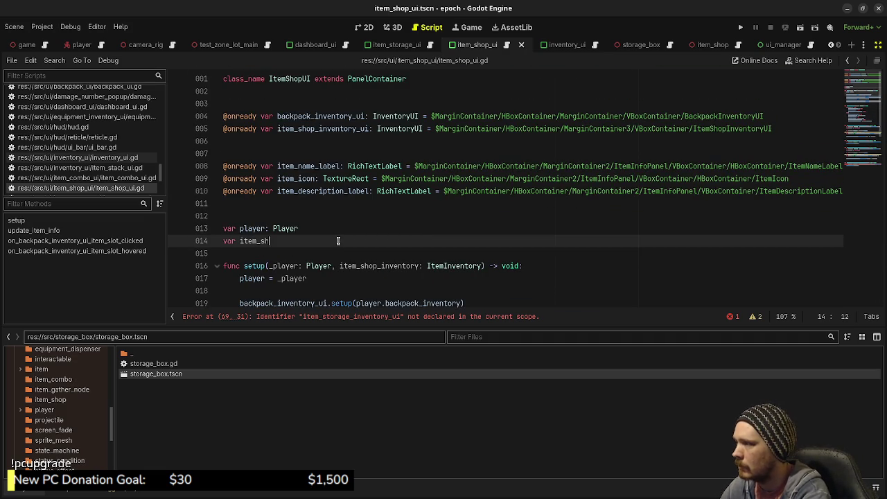
type("inventory:")
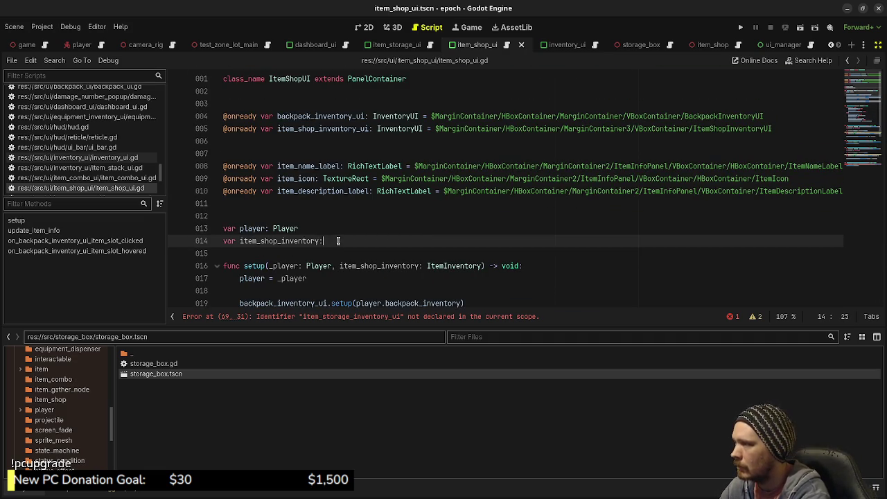
type(" ItemInventory")
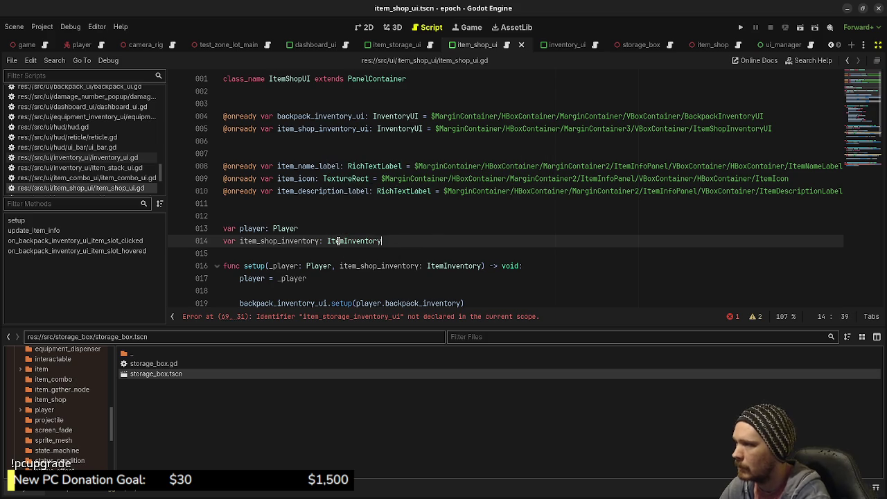
scroll(373, 243, "down", 2)
left_click(327, 206)
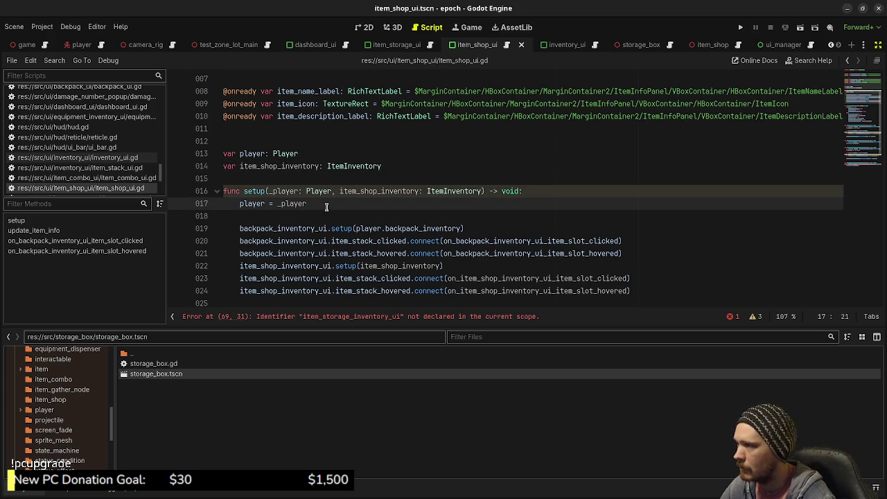
left_click(340, 191)
type("_")
Assign item_shop_inventory = _item_shop_inventory after player = _player and save the script
left_click(328, 207)
key("Return")
type("item_shop_ivneto")
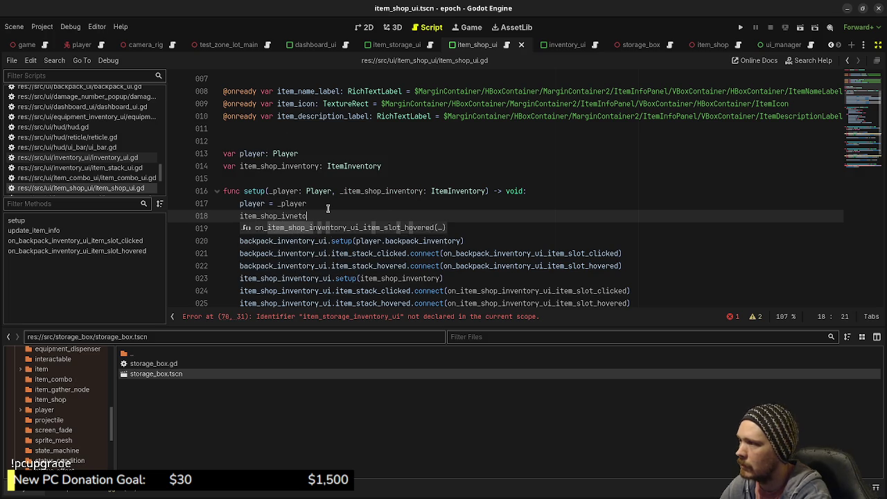
type("nve")
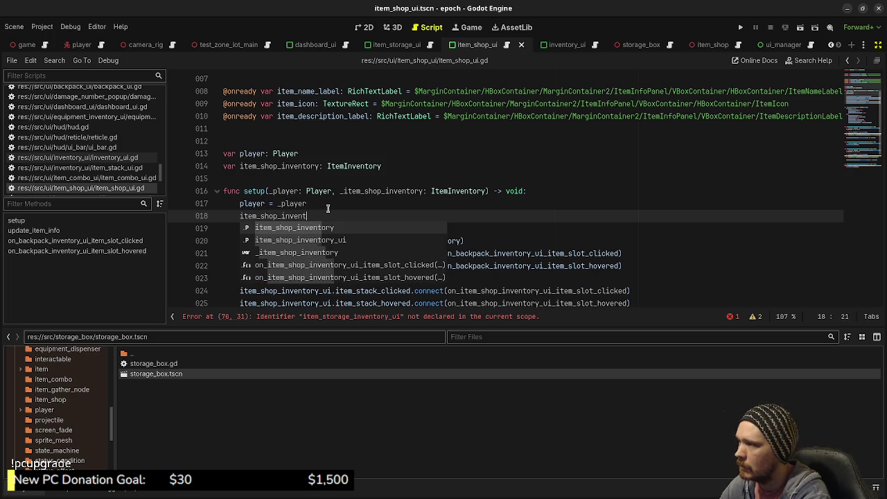
key("Return")
type("= _item_s")
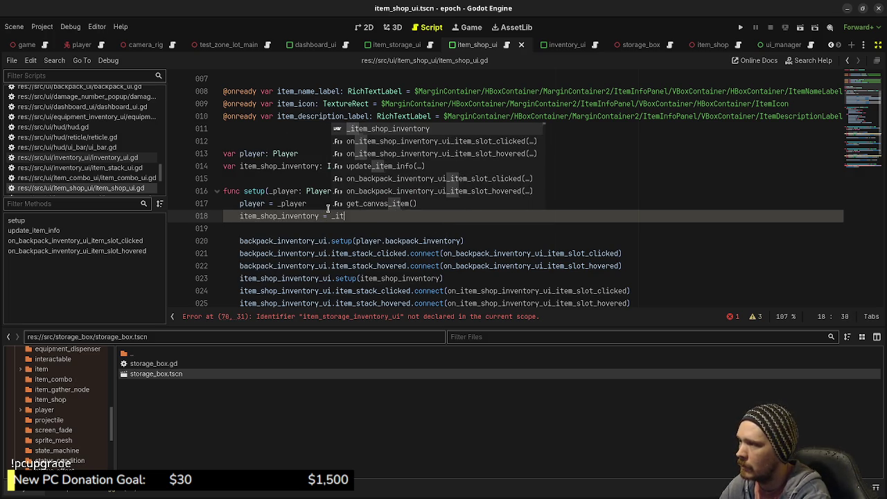
key("Return")
key("ctrl+s")
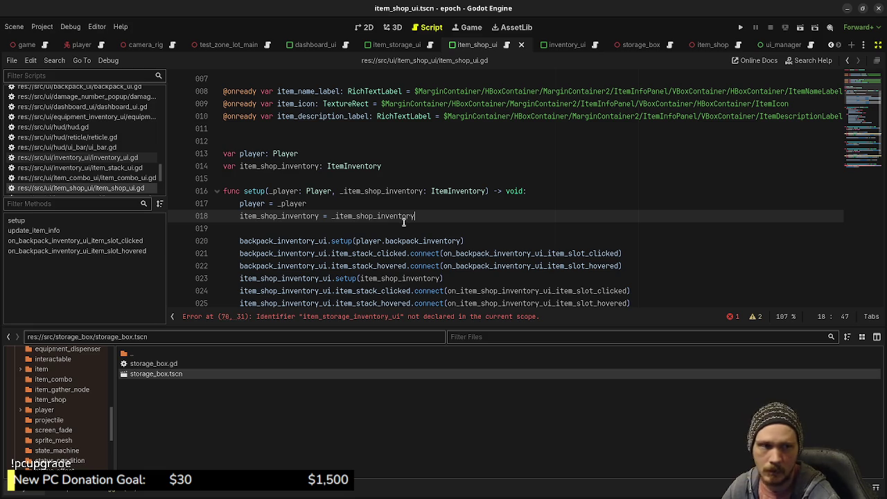
Highlight every use of item_shop_inventory and select the storage inventory reference on line 70
scroll(398, 229, "down", 1)
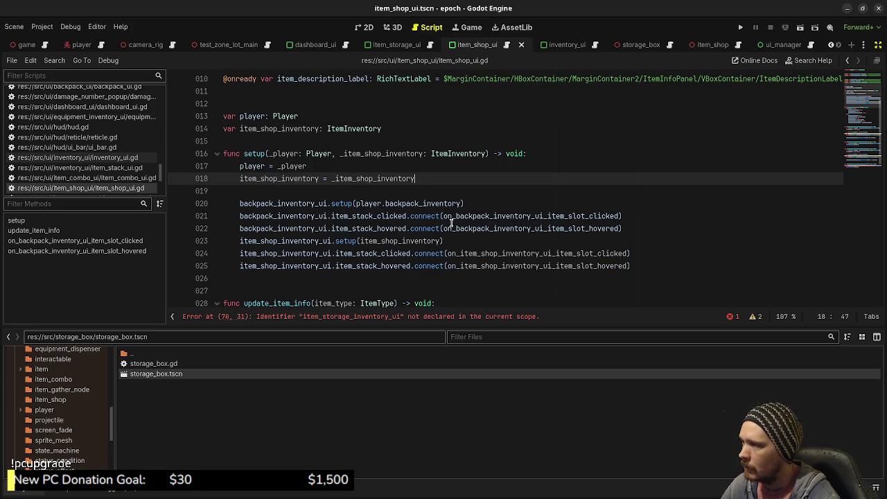
scroll(388, 242, "down", 3)
scroll(343, 197, "up", 3)
double_click(276, 178)
key("ctrl+c")
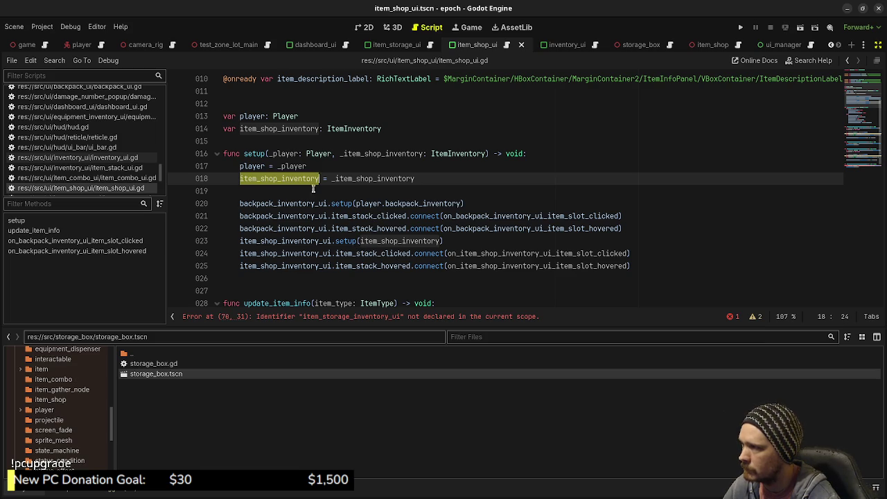
scroll(387, 239, "down", 10)
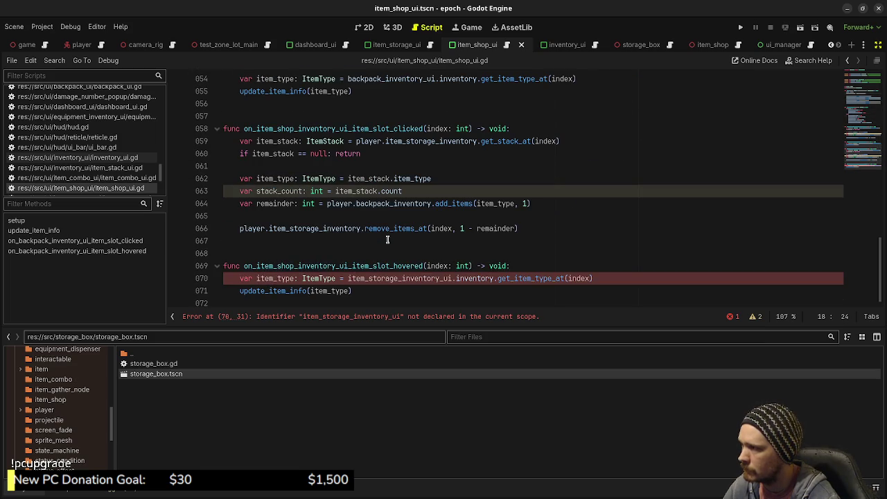
double_click(390, 278)
Paste item_shop_inventory over the line 70 reference, then undo that replacement
key("ctrl+v")
key("ctrl+z")
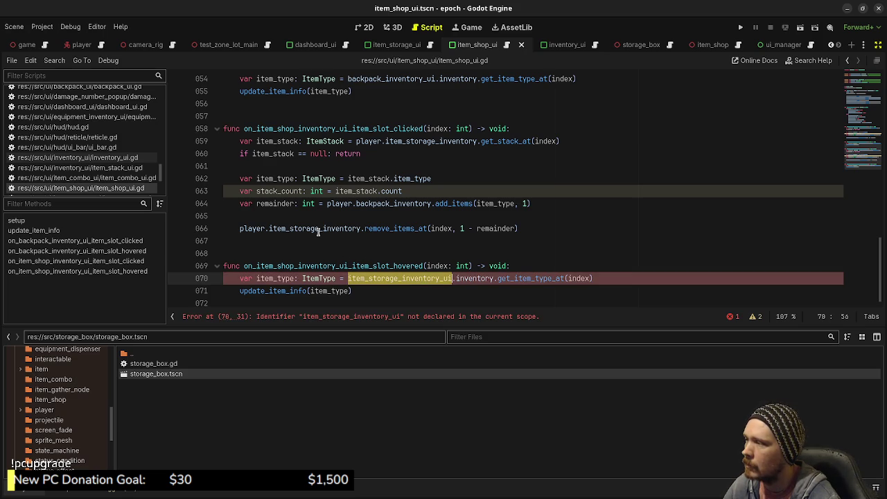
mouse_move(318, 232)
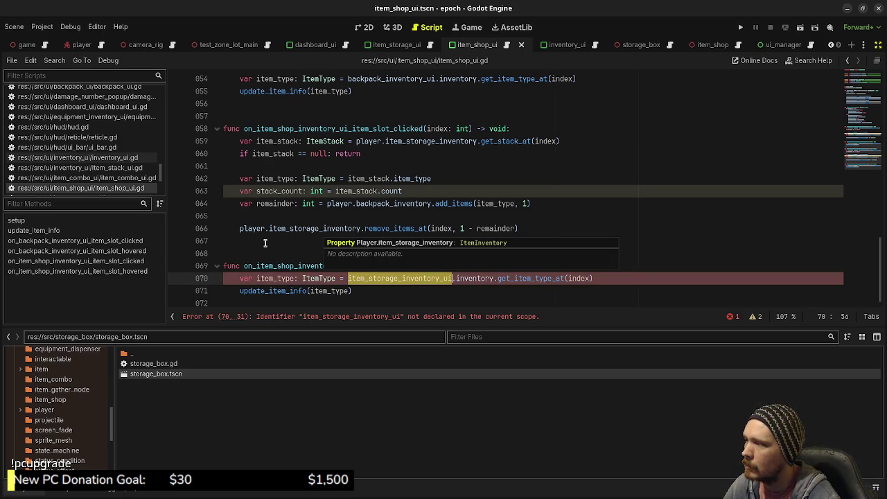
left_click(296, 220)
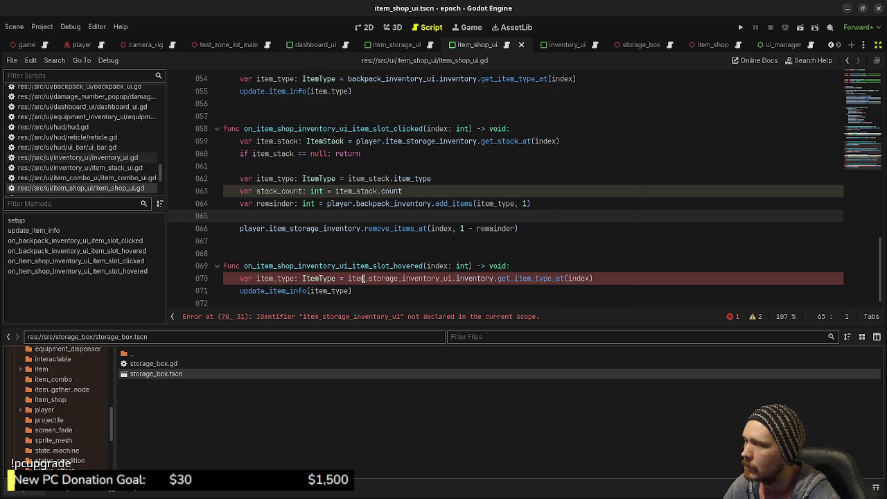
Replace item_storage_inventory_ui on line 70 with item_shop_inventory_ui copied from line 23
left_click_drag(348, 278, 452, 278)
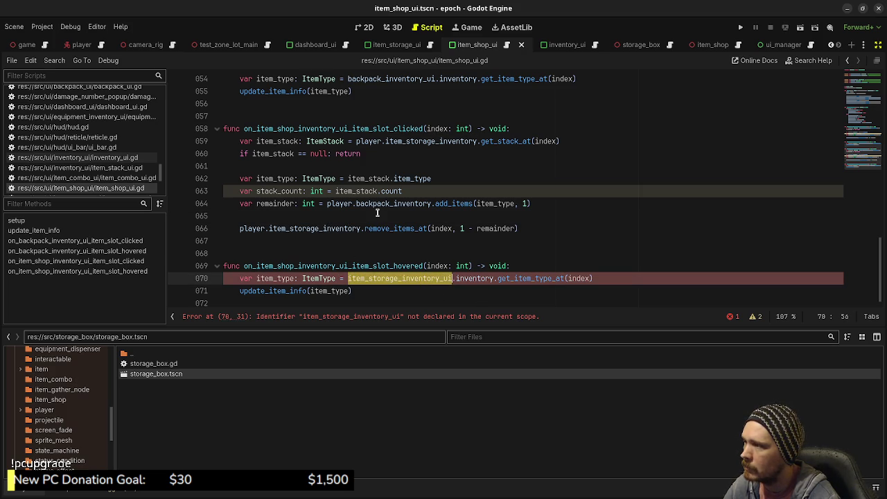
scroll(328, 145, "up", 8)
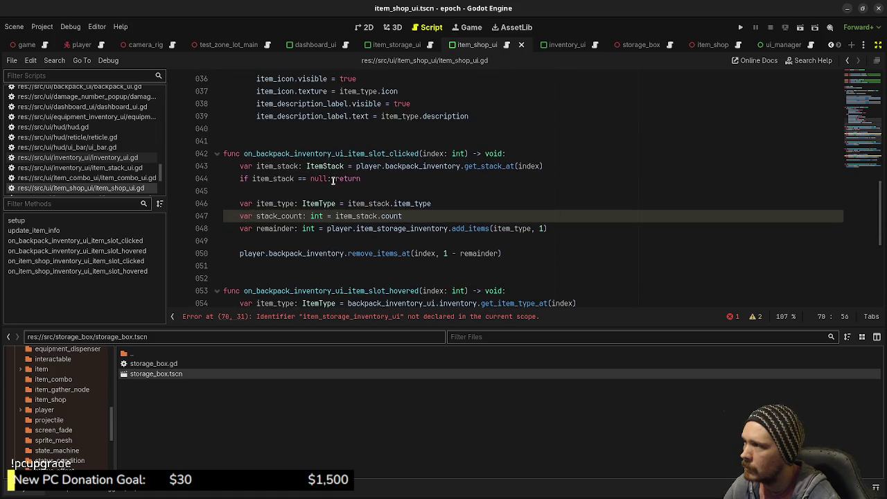
scroll(334, 181, "up", 7)
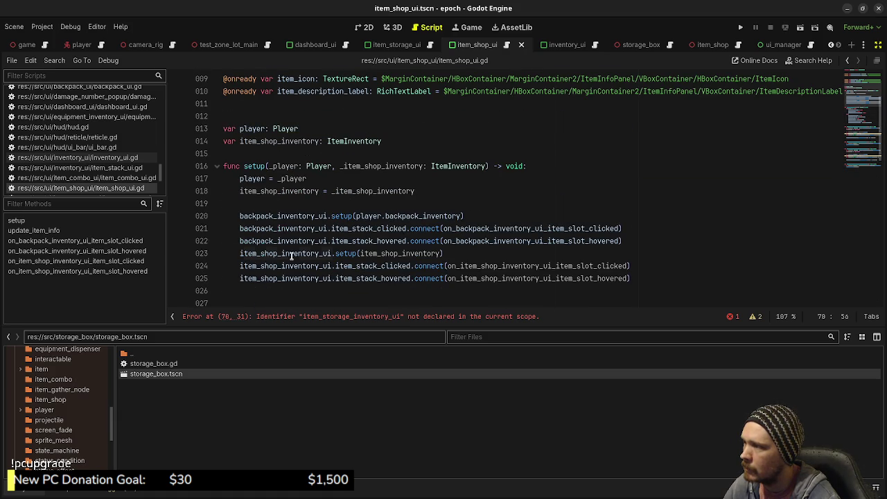
double_click(291, 254)
key("ctrl+c")
scroll(333, 257, "down", 15)
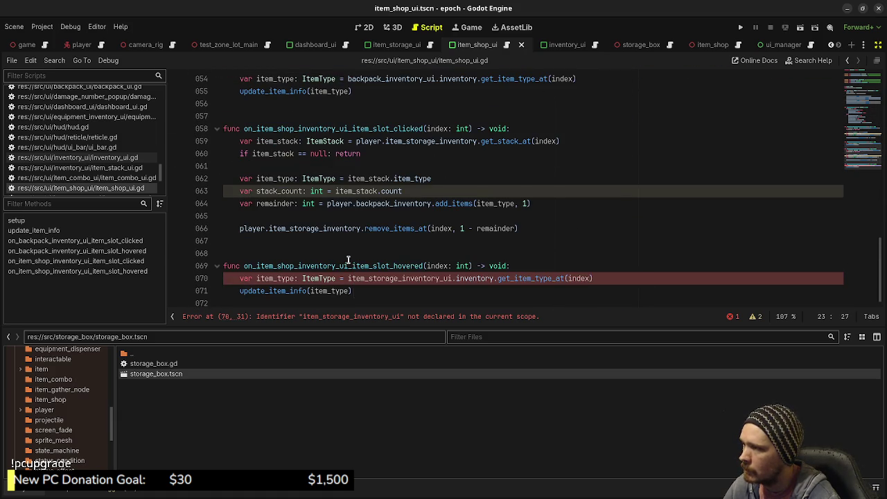
double_click(379, 277)
key("ctrl+v")
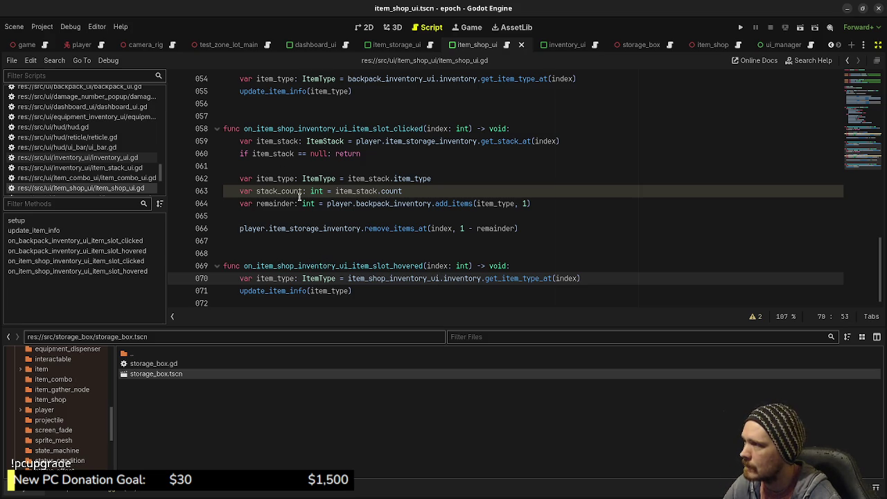
scroll(324, 253, "up", 4)
scroll(320, 250, "up", 1)
scroll(320, 250, "up", 1)
scroll(320, 250, "down", 1)
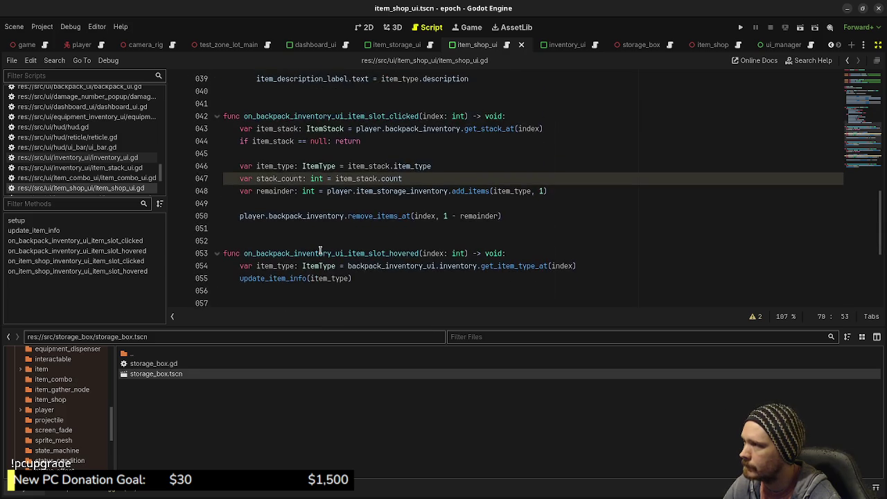
scroll(321, 250, "up", 1)
scroll(320, 251, "down", 1)
scroll(320, 251, "up", 2)
scroll(320, 250, "down", 1)
scroll(320, 251, "up", 8)
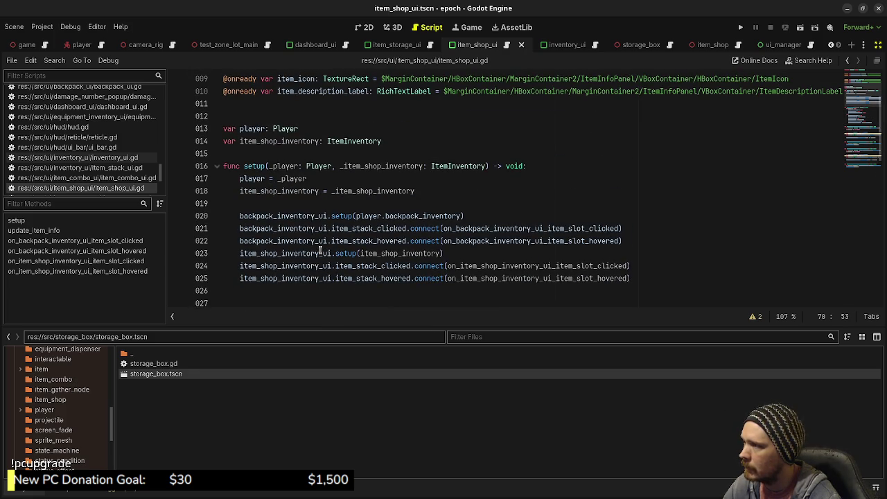
scroll(320, 250, "down", 1)
left_click(241, 192)
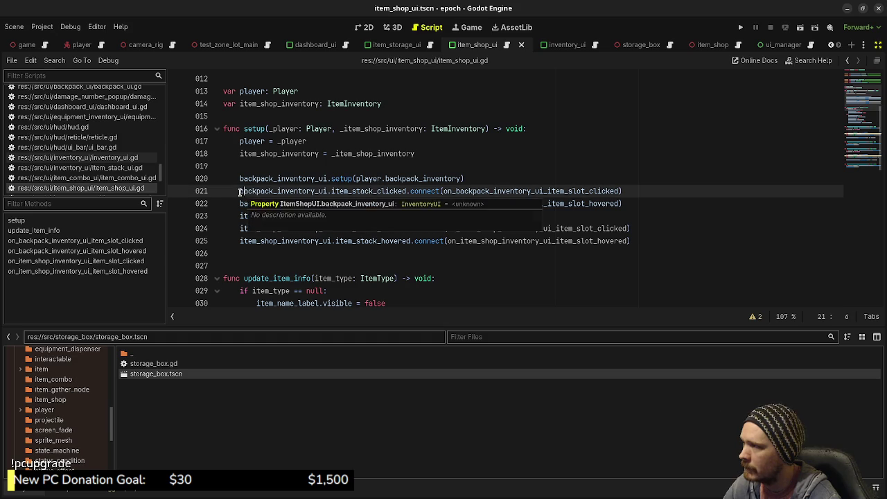
key("ctrl+k")
key("Down")
key("ctrl+k")
left_click(236, 229)
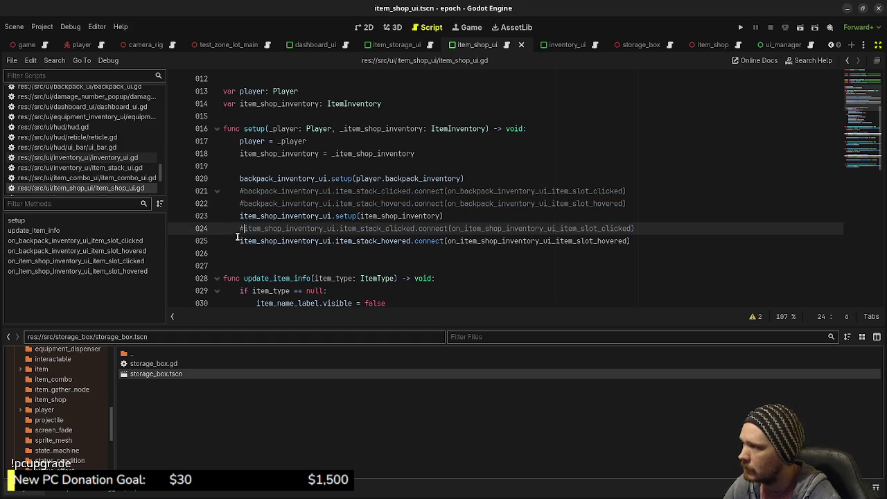
key("ctrl+k")
left_click(236, 240)
key("ctrl+k")
key("ctrl+s")
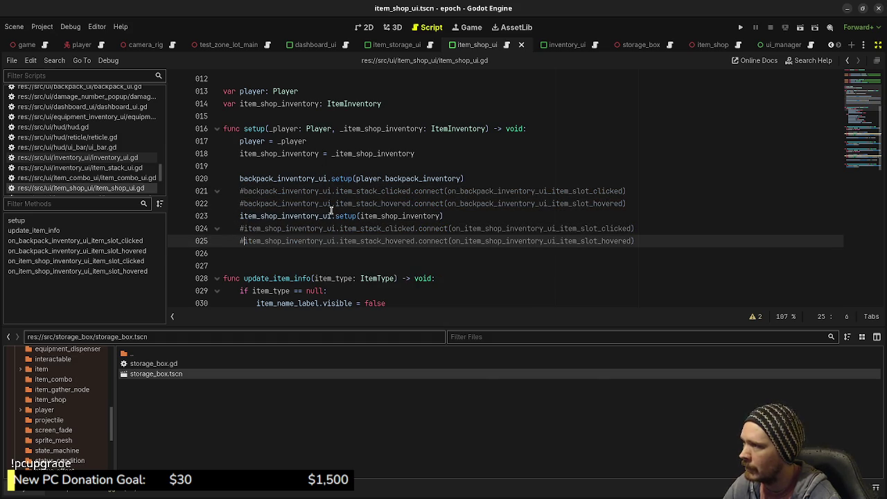
scroll(311, 242, "down", 7)
scroll(311, 245, "down", 7)
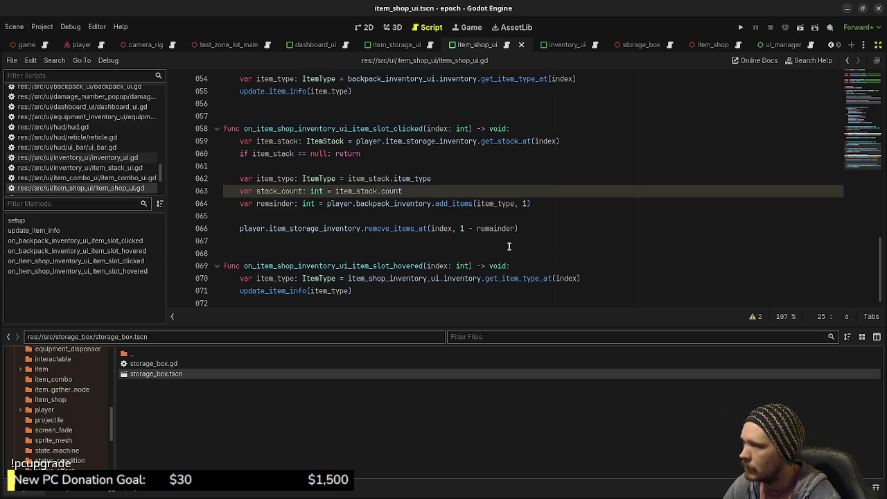
left_click(877, 46)
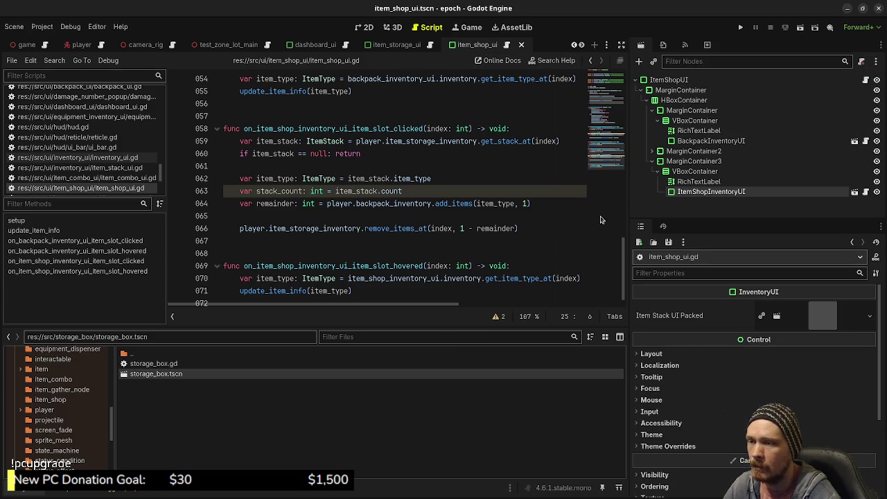
scroll(312, 232, "up", 6)
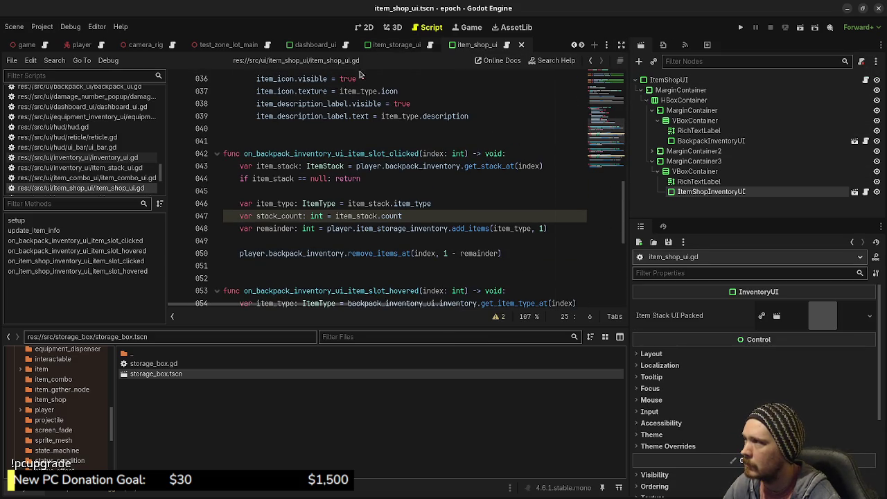
scroll(469, 47, "down", 3)
scroll(469, 50, "down", 1)
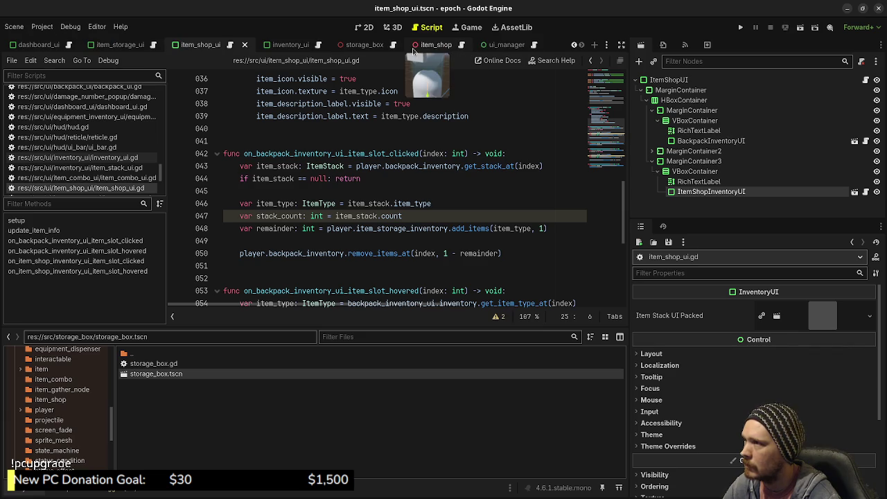
left_click(492, 45)
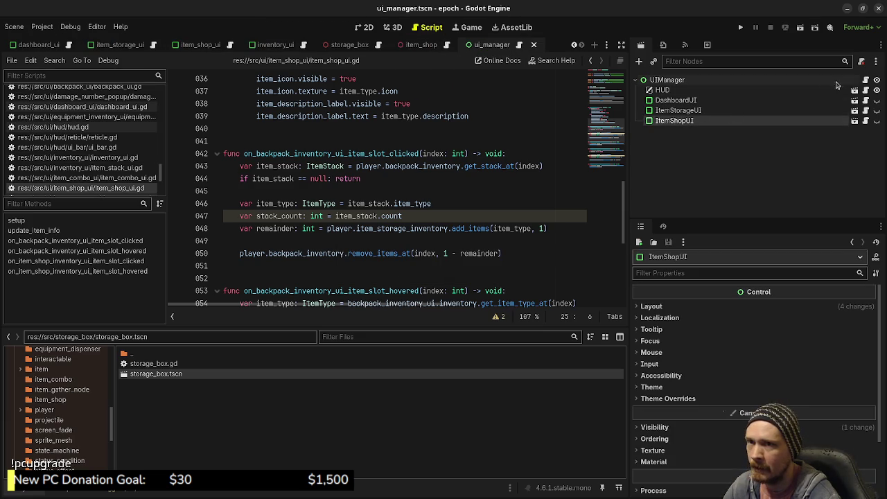
left_click(866, 80)
scroll(448, 185, "up", 6)
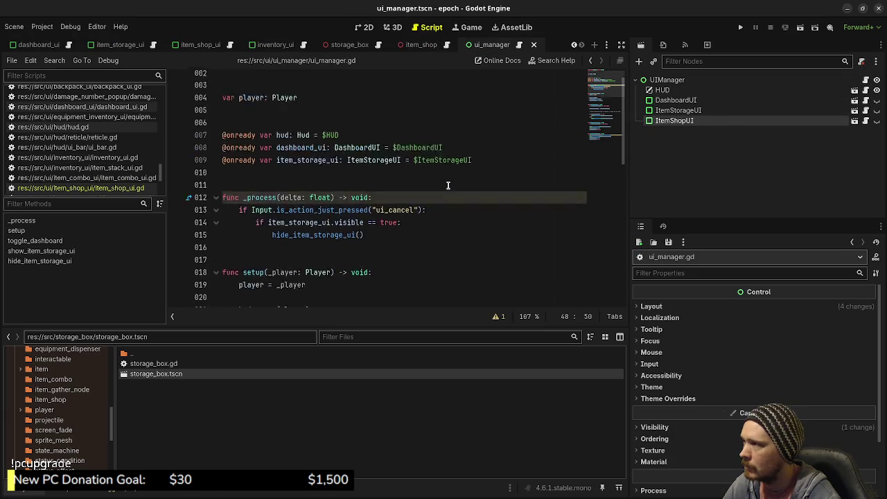
mouse_move(671, 120)
left_mouse_down()
mouse_move(410, 170)
mouse_move(338, 194)
left_mouse_up()
key("ctrl+s")
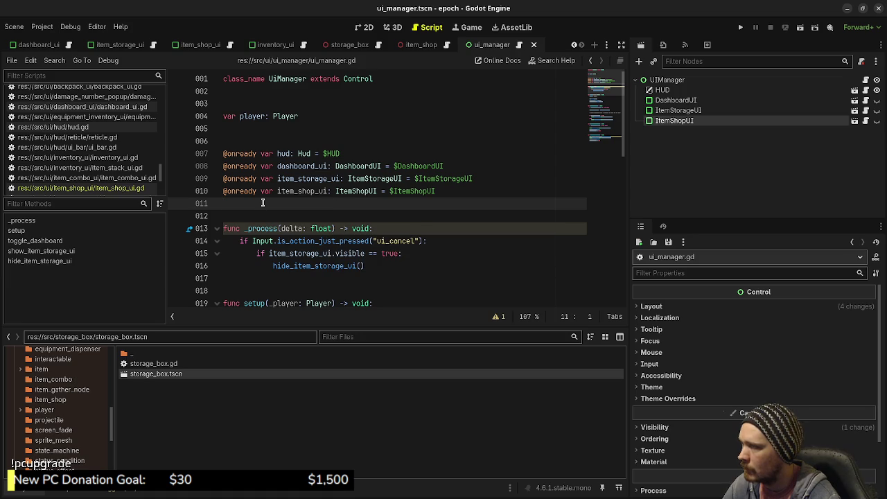
In _process, add 'if item_shop_ui.visible == true:' calling hide_item_shop_ui()
scroll(262, 204, "down", 1)
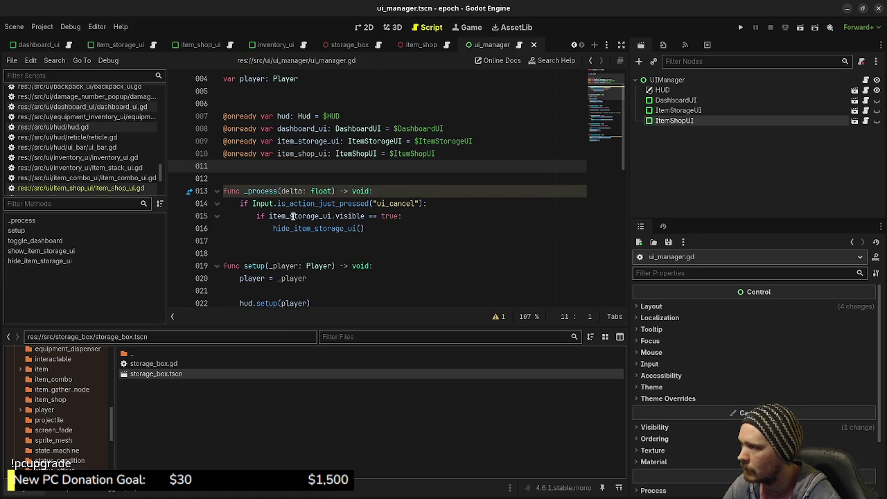
mouse_move(315, 218)
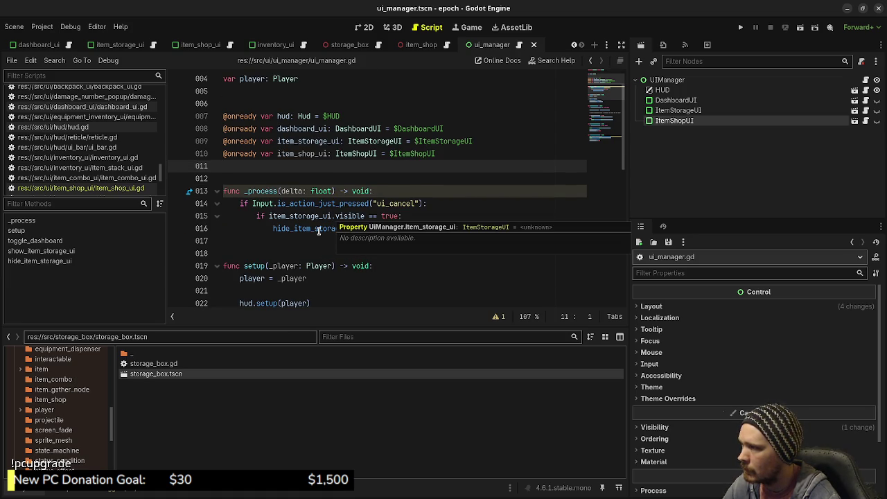
left_click(393, 229)
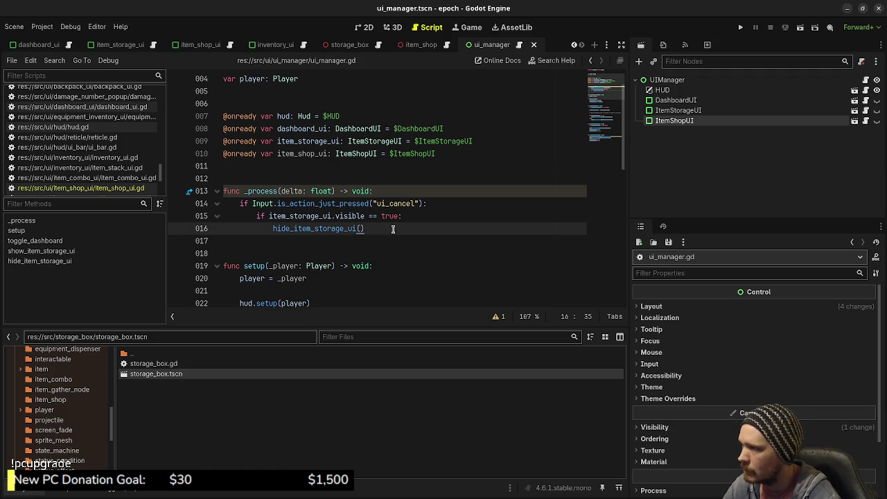
key("Return")
key("BackSpace")
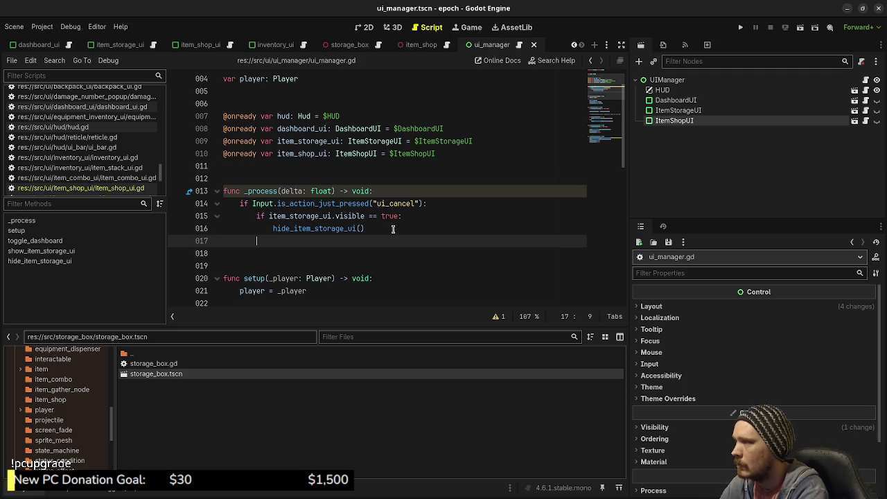
type("if item_shop_ui.")
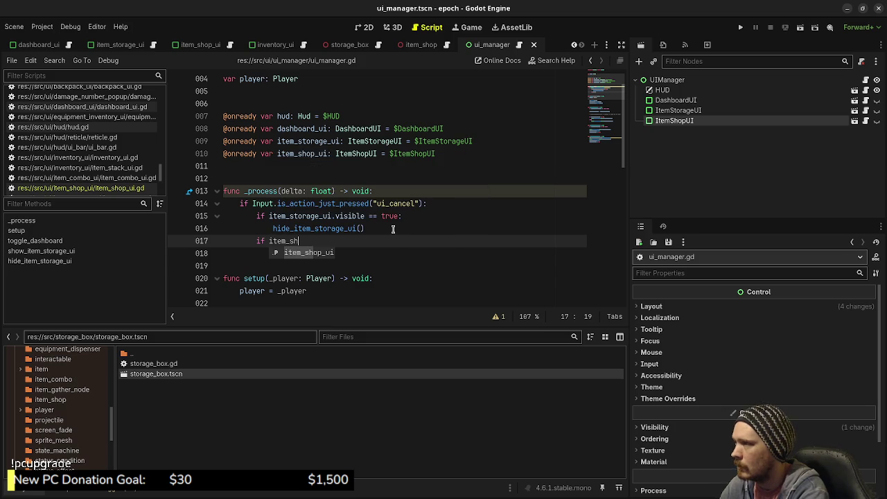
type("visible == ")
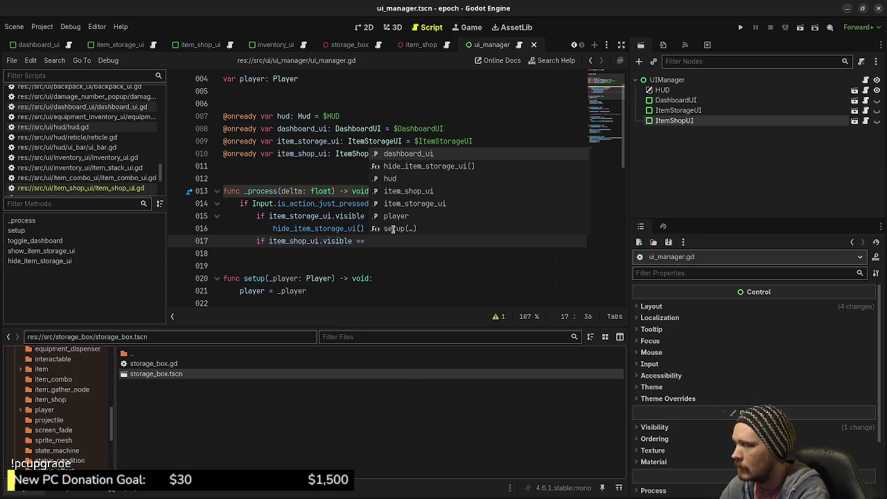
type("true:")
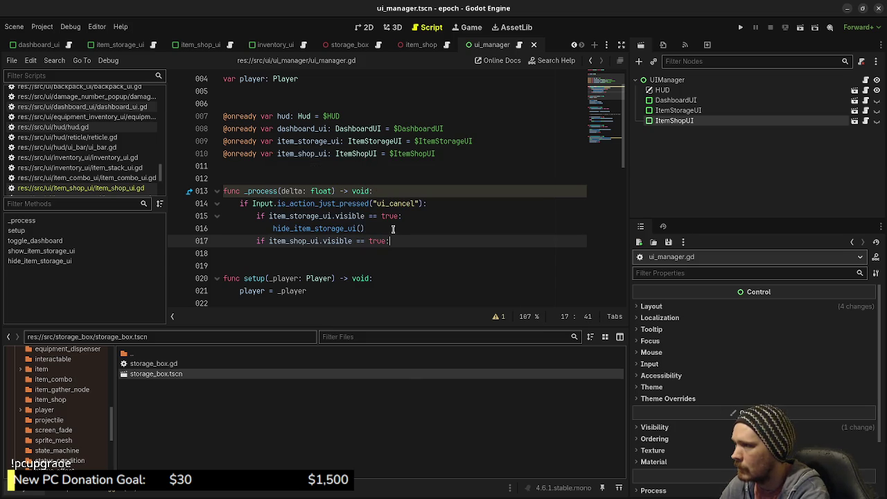
key("Return")
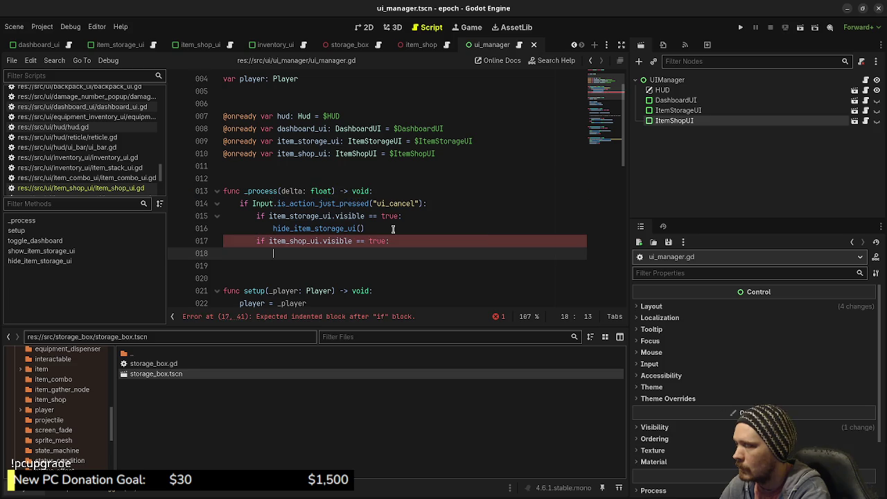
type("hide_item_shop_ui()")
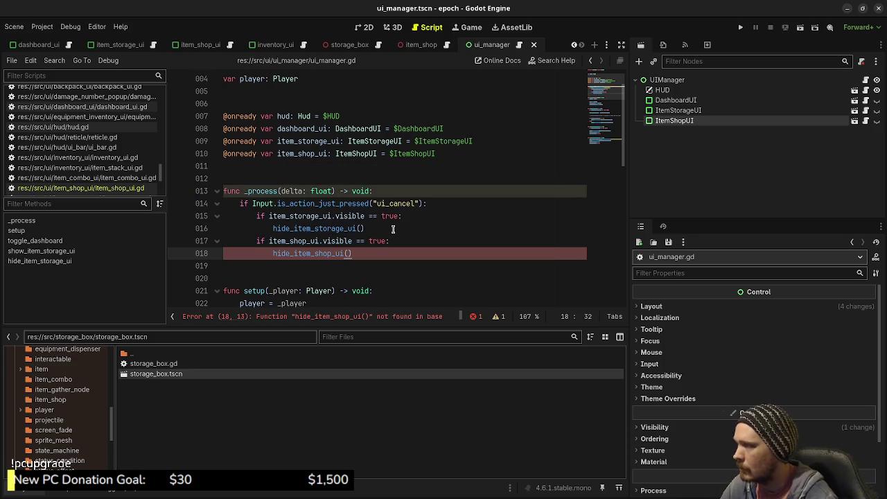
Start an item_shop_ui line in setup, then undo it and save the UI manager script
scroll(393, 229, "down", 2)
left_click(369, 278)
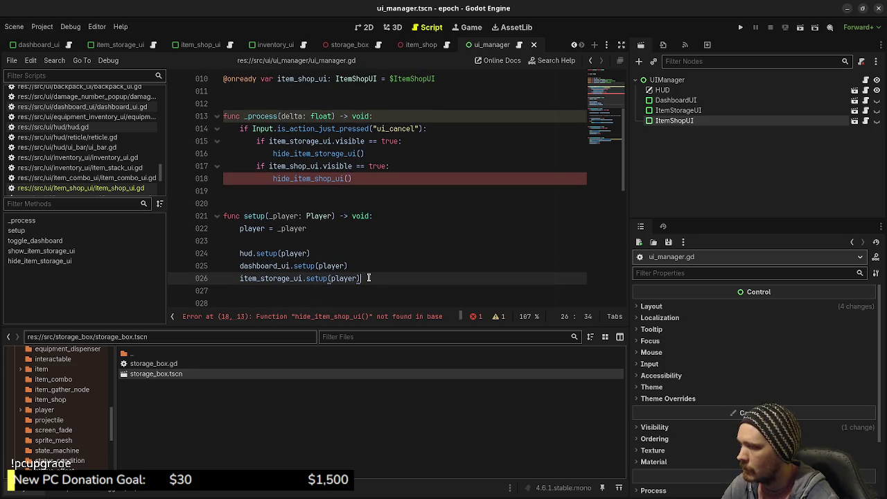
key("Return")
type("item_shop_ui.")
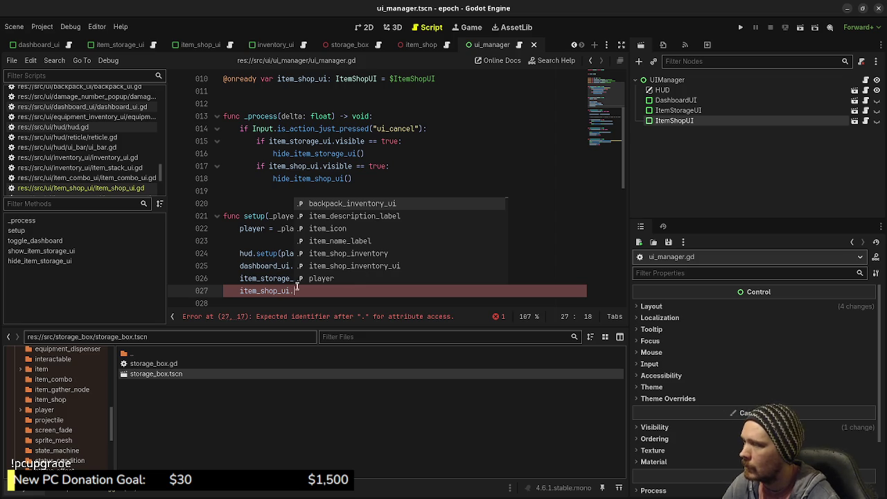
key("Escape")
left_click(375, 280)
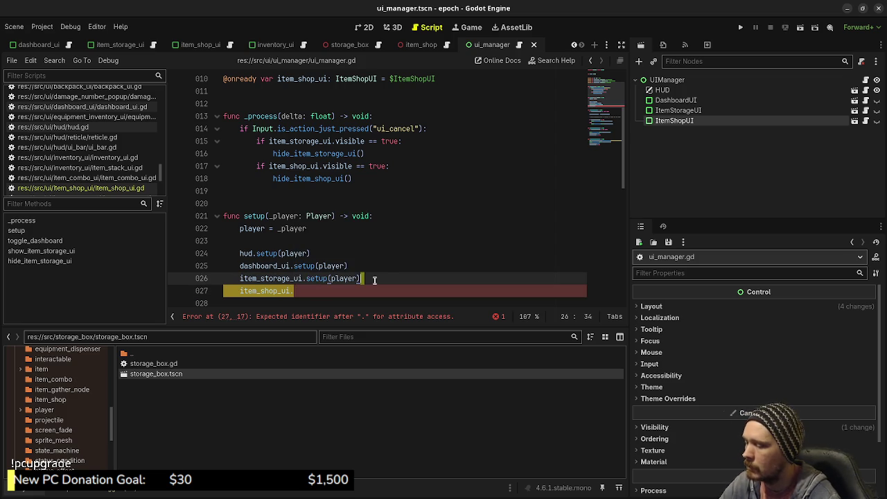
key("ctrl+z")
key("ctrl+s")
scroll(309, 189, "down", 8)
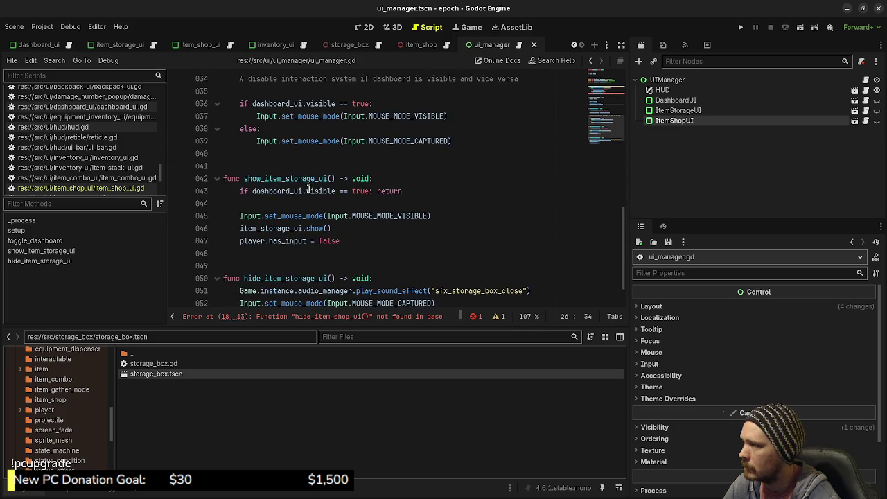
Add a show_item_shop_ui() -> void function with a pass body after hide_item_storage_ui
scroll(309, 189, "down", 1)
left_click(270, 298)
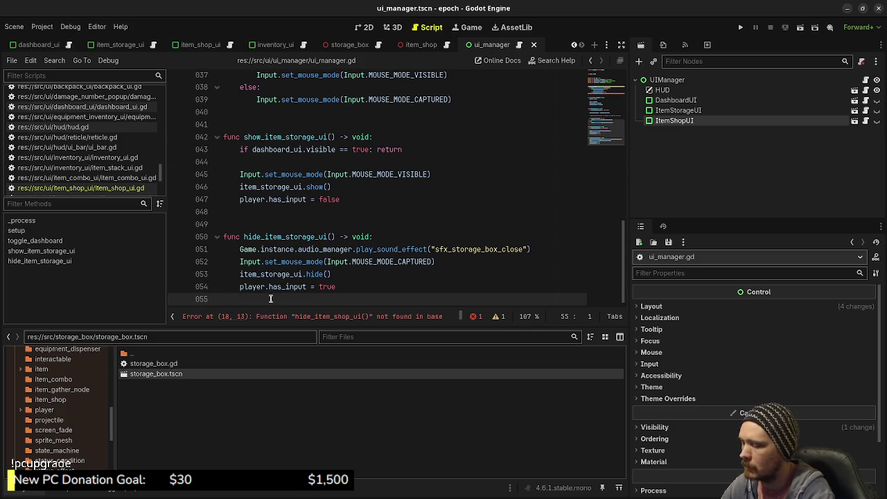
key("Return")
key("Return")
type("func show_item_shop_ui(")
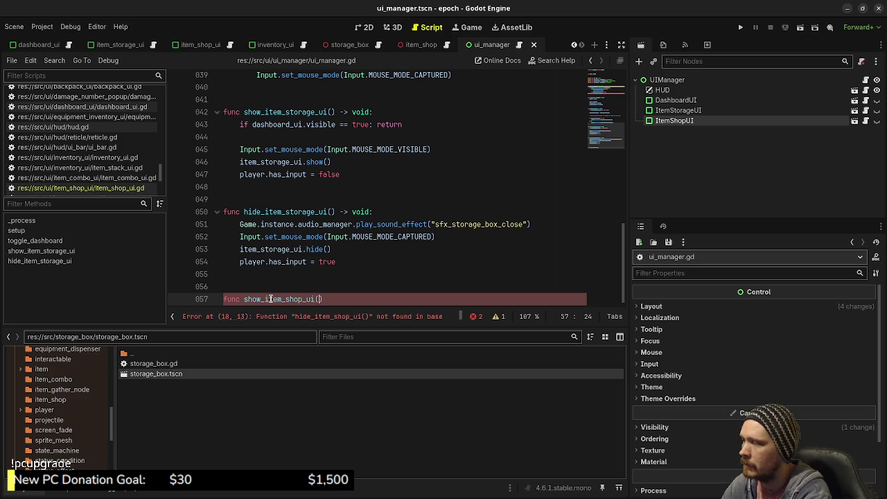
type(") -> v")
key("Return")
type(":")
key("Return")
type("p")
key("Return")
Add hide_item_shop_ui() -> void with a pass body and save the script
key("Return")
key("Return")
key("BackSpace")
key("Return")
type("func hide_item")
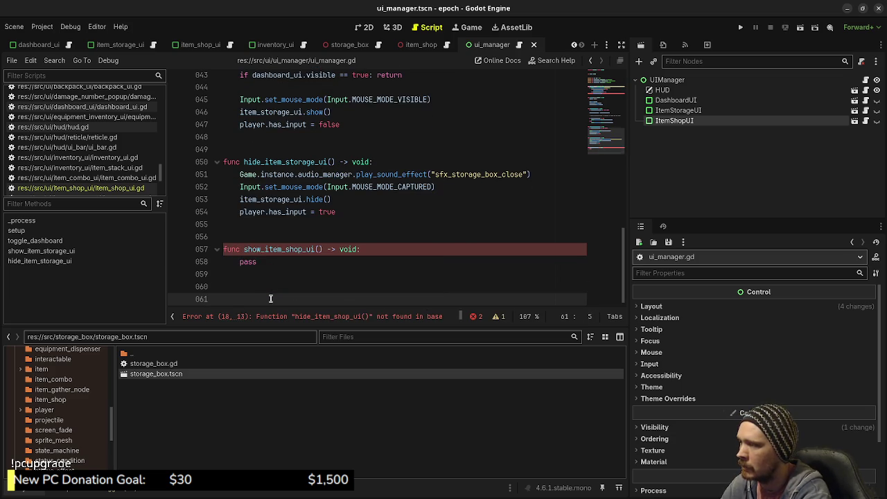
type("_shop_ui() -")
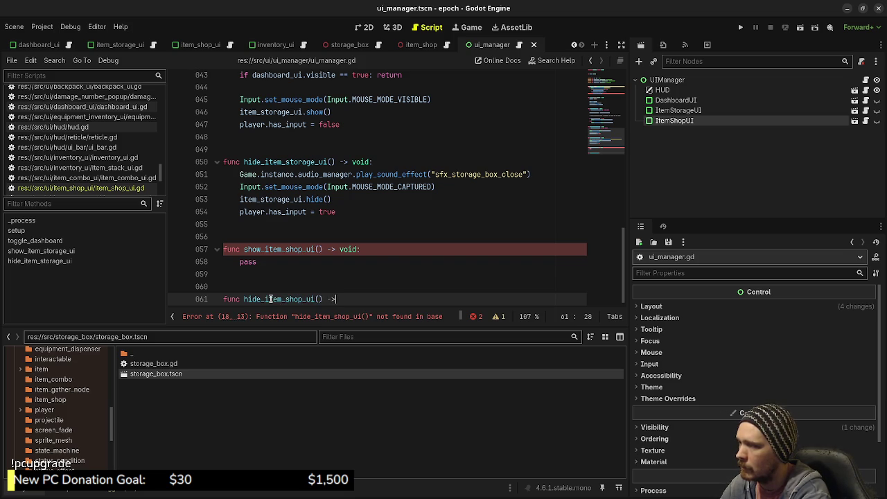
type("> void:")
key("Return")
type("pass")
key("ctrl+s")
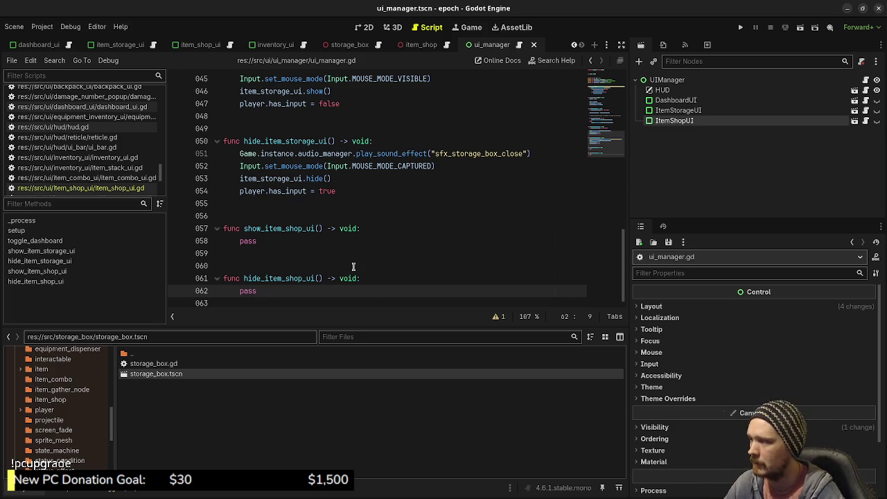
Review ui_manager.gd and select line 43's 'if dashboard_ui.visible == true: return' guard
scroll(354, 267, "up", 8)
scroll(358, 258, "up", 6)
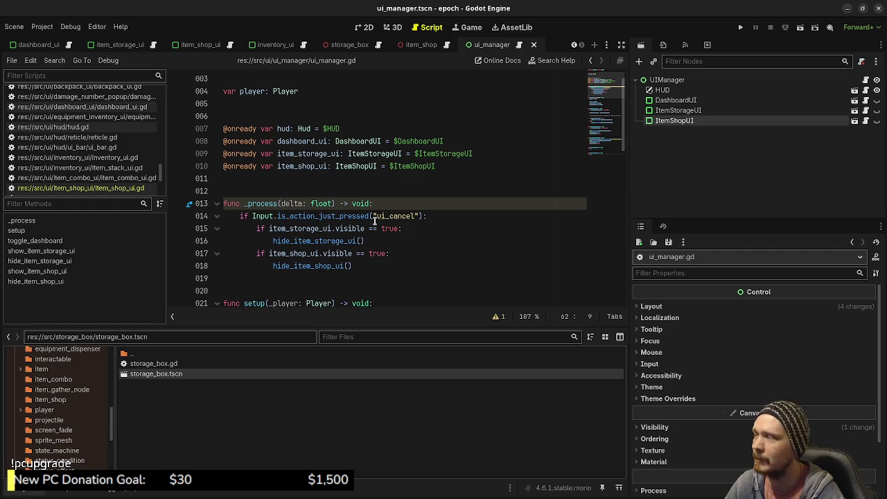
scroll(310, 190, "down", 7)
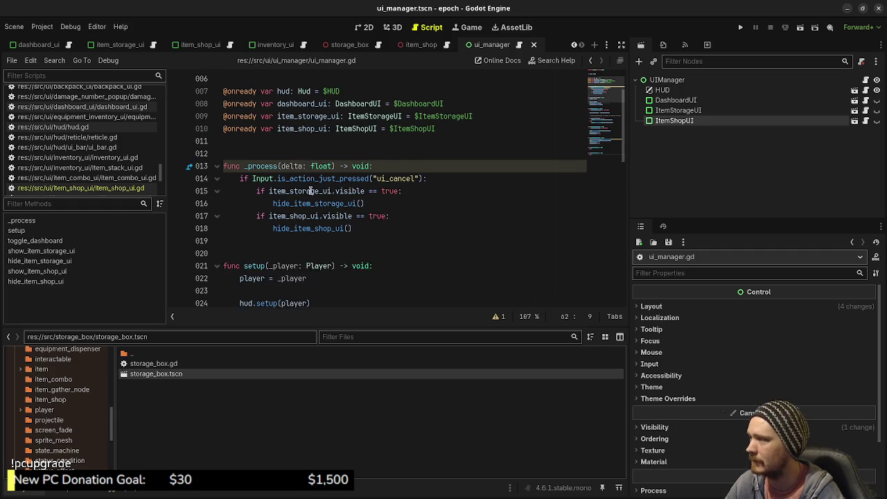
scroll(300, 203, "down", 7)
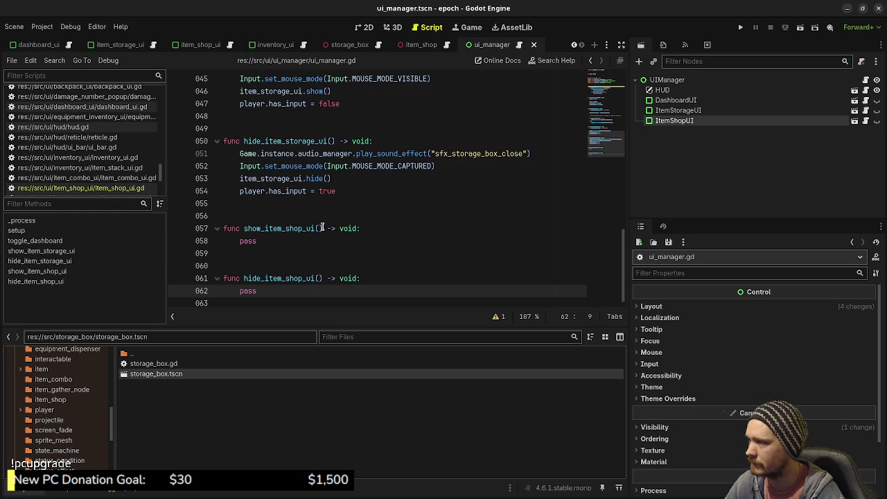
scroll(327, 240, "up", 2)
scroll(296, 237, "down", 1)
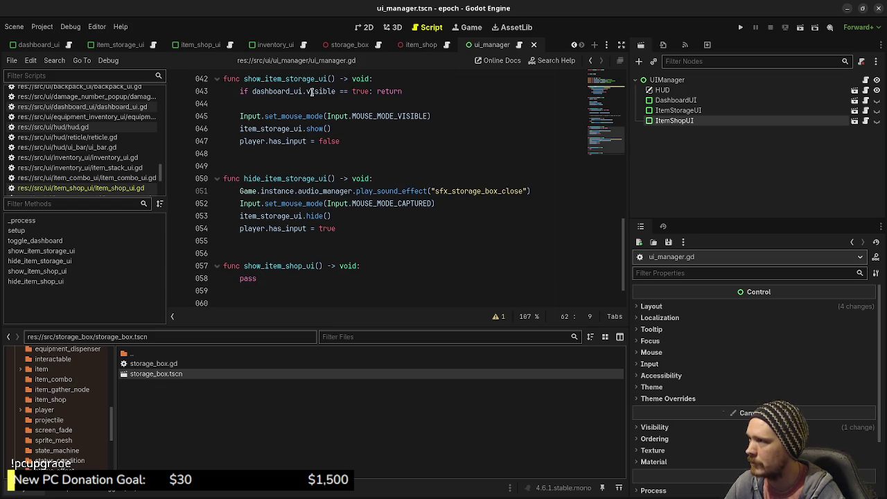
mouse_move(311, 91)
left_click_drag(412, 90, 238, 92)
key("ctrl+c")
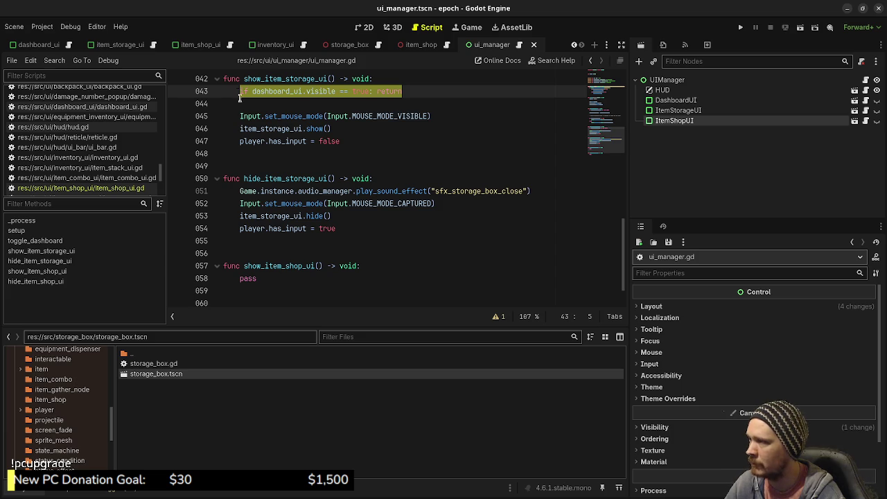
Replace the pass placeholder in show_item_shop_ui with the copied dashboard guard line
left_click(278, 280)
double_click(248, 278)
key("ctrl+v")
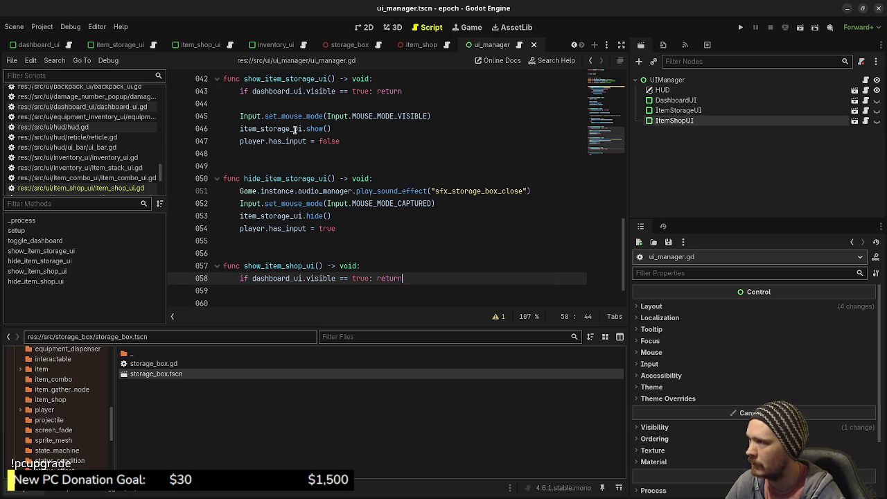
Add the set_mouse_mode(VISIBLE) line and item_shop_ui.show() to show_item_shop_ui
left_click_drag(430, 115, 241, 116)
key("ctrl+c")
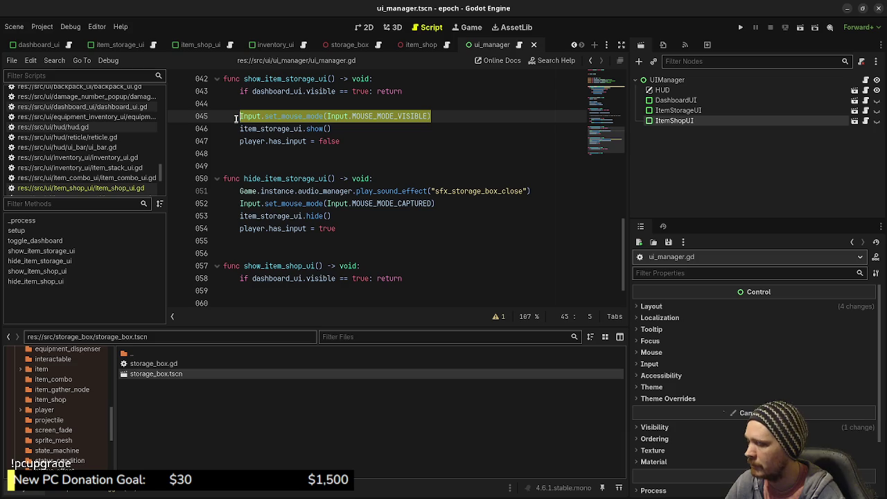
left_click(379, 291)
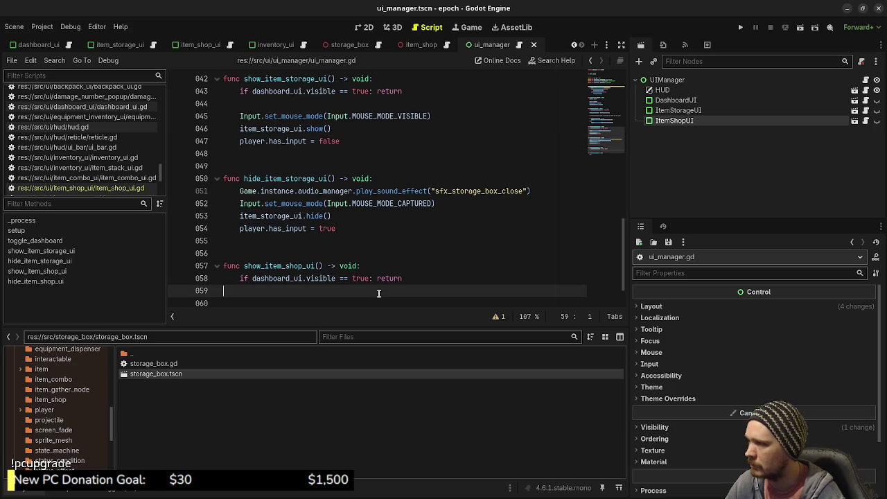
left_click(436, 277)
key("Return")
key("Return")
key("ctrl+v")
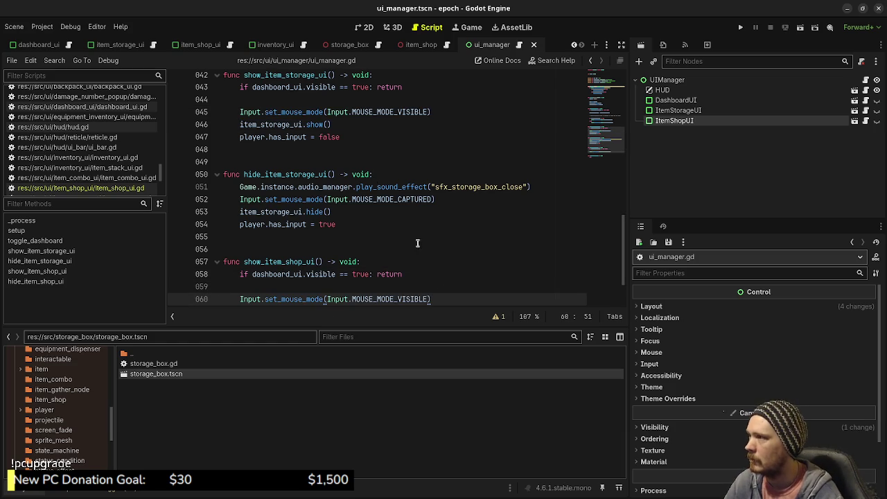
key("Return")
type("item_shop_ui.show()")
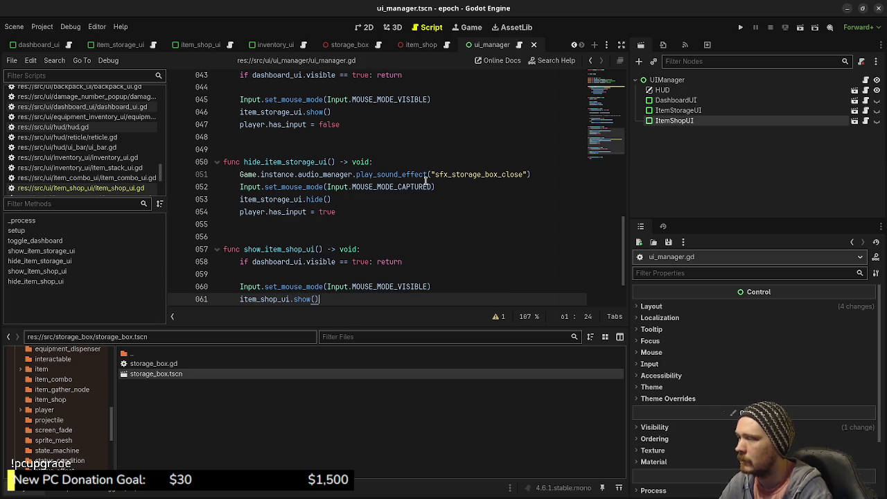
Add player.has_input = false and begin an item_shop_ui.setup(player, call
mouse_move(340, 125)
left_mouse_down()
mouse_move(242, 113)
mouse_move(239, 125)
left_mouse_up()
key("ctrl+c")
scroll(248, 136, "down", 1)
left_click(332, 261)
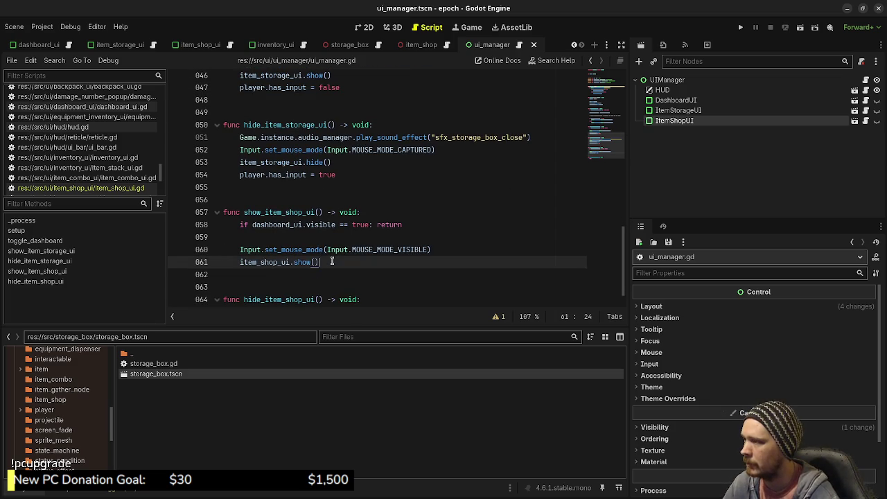
key("Return")
key("ctrl+v")
left_click(452, 248)
key("Return")
type("item_shop_ui")
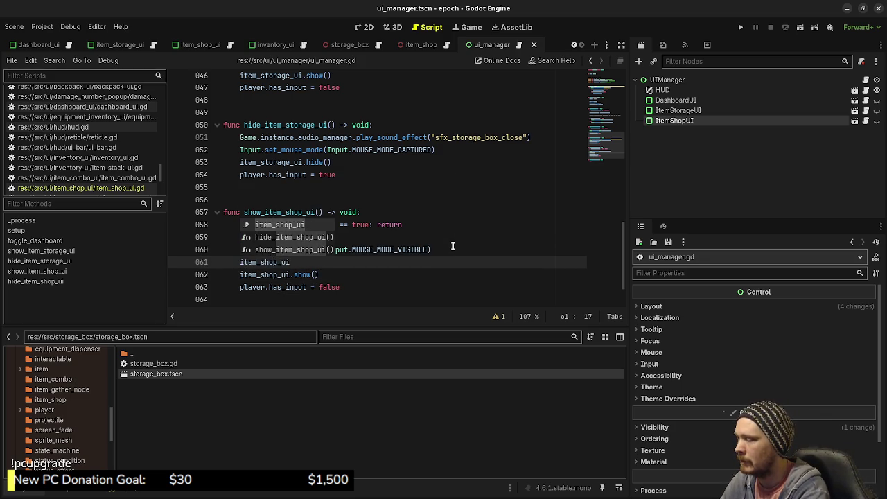
type(".setup(")
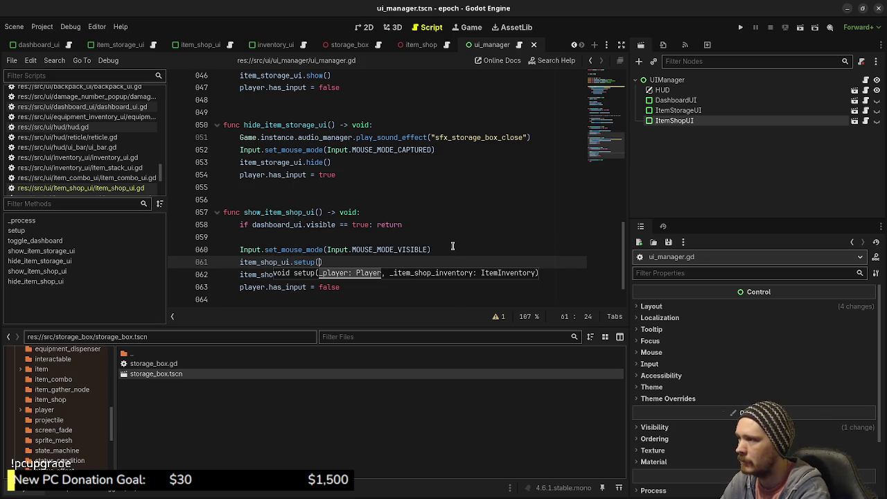
type("player,")
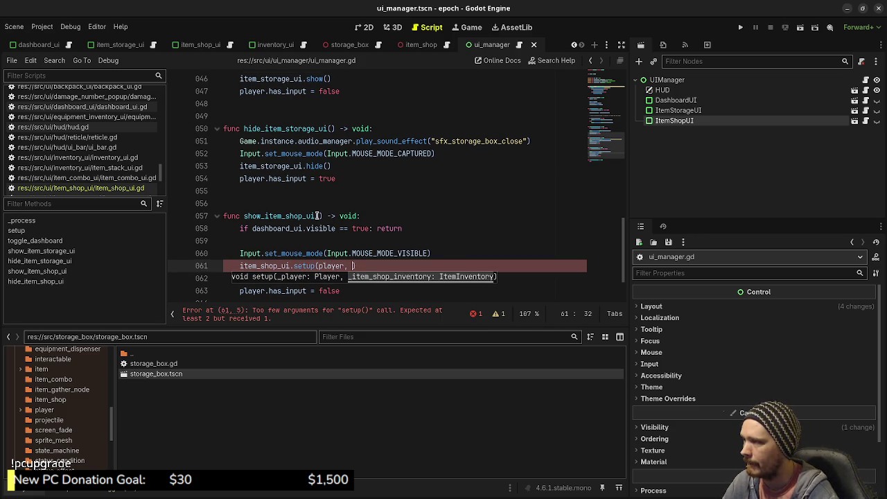
left_click(318, 216)
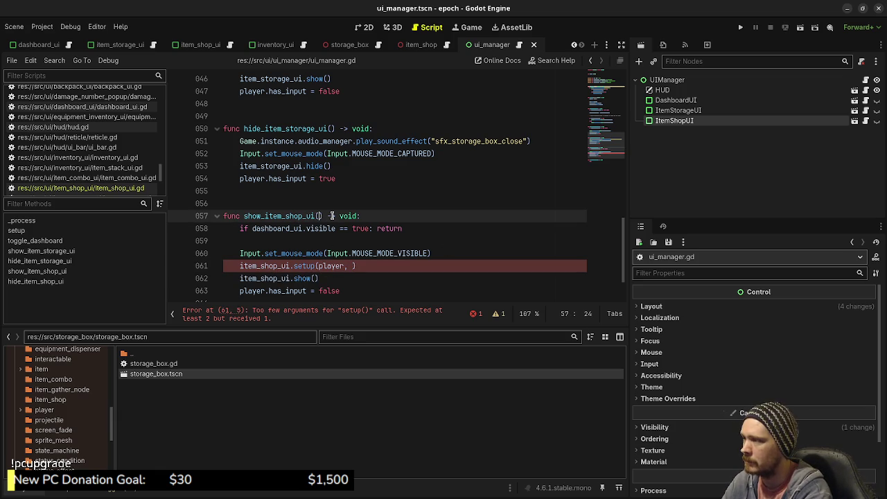
Add an items: Array[ItemType] parameter and declare item_shop_inventory = ItemInventory.new()
type("items: ")
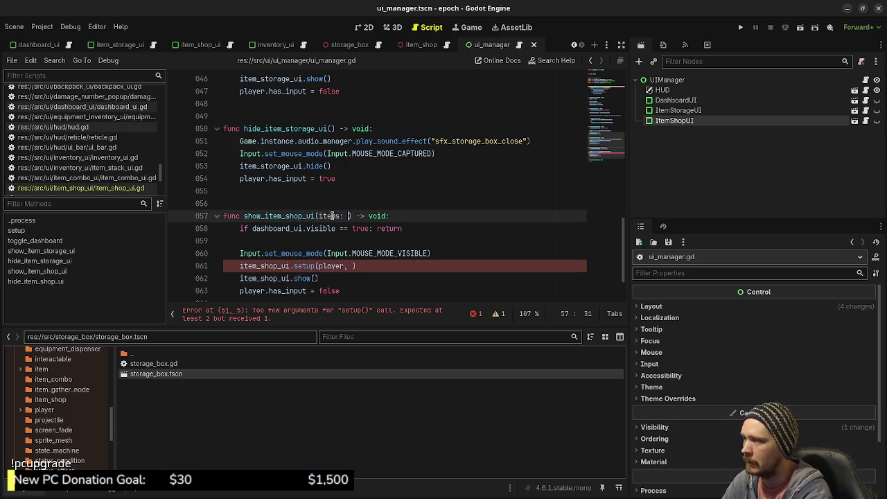
type("Array[ItemTy")
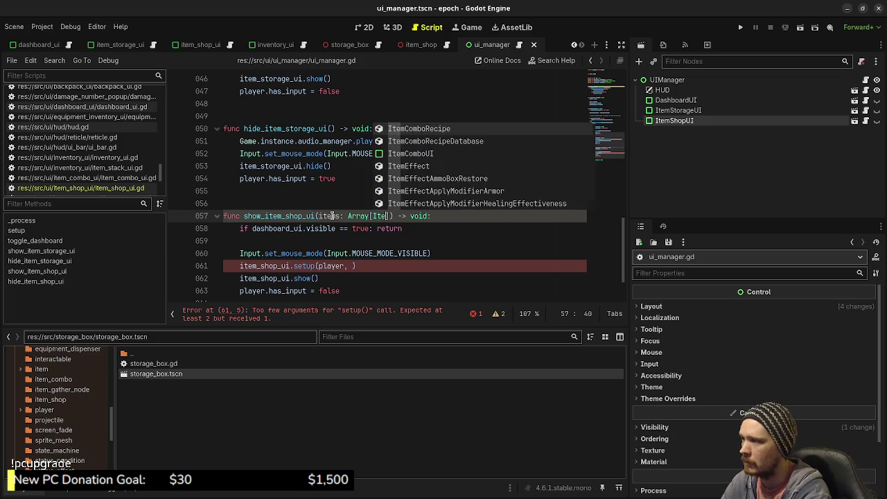
type("pe")
key("ctrl+s")
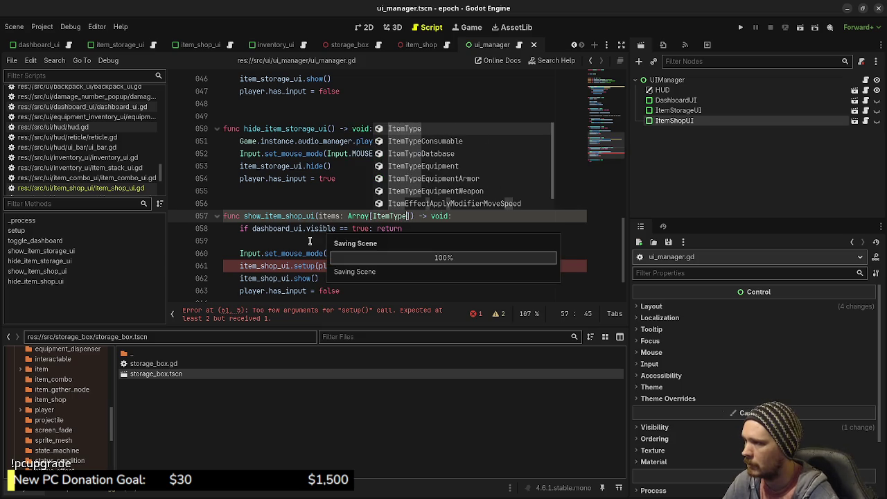
left_click(435, 251)
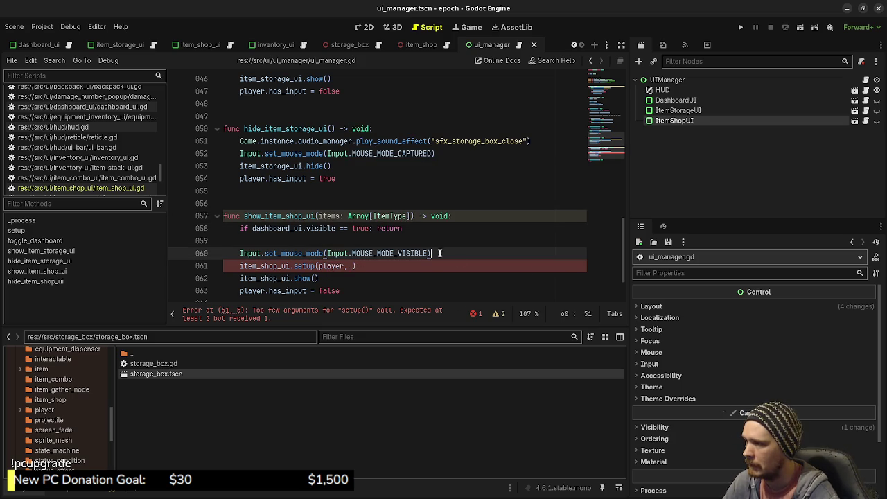
key("Return")
type("var ite")
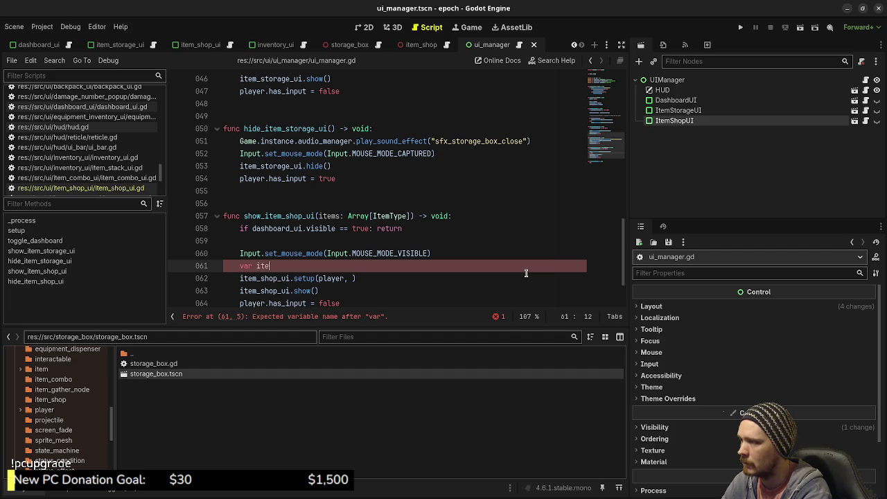
type("m_shop_inventory: ItemInve")
key("Return")
type("= Item")
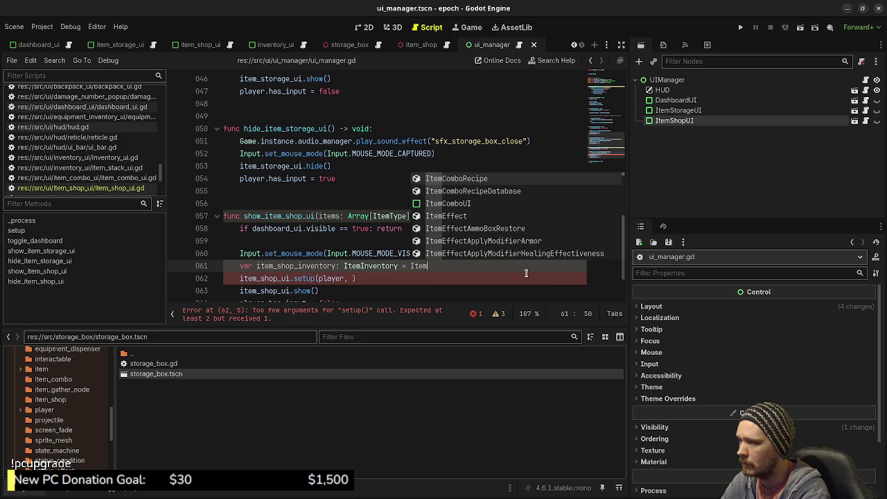
type("Inventory.new()")
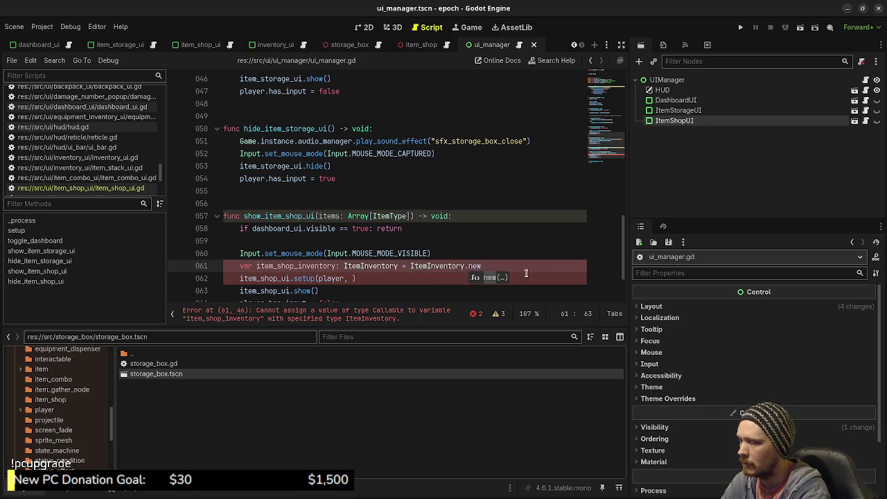
key("Return")
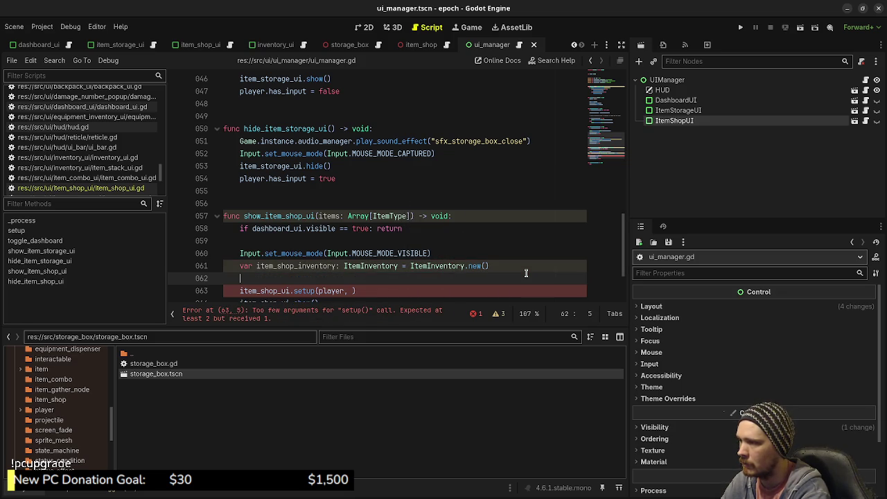
Loop over items, calling item_shop_inventory.add_items(item) for each one
type("item_shop_inve")
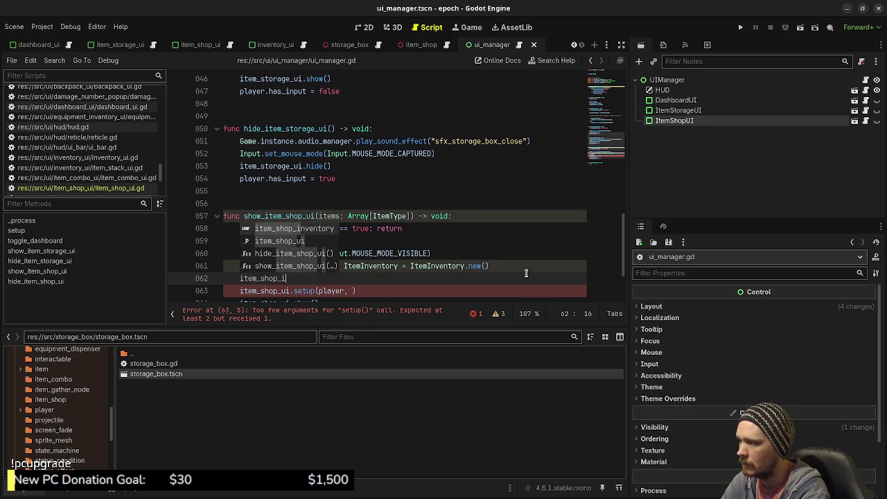
key("BackSpace")
key("BackSpace")
key("BackSpace")
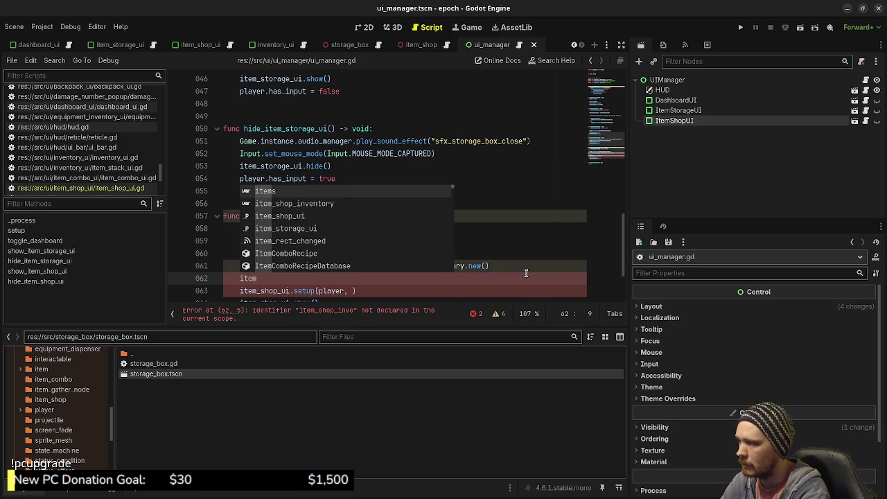
key("BackSpace")
key("BackSpace")
type("for ite")
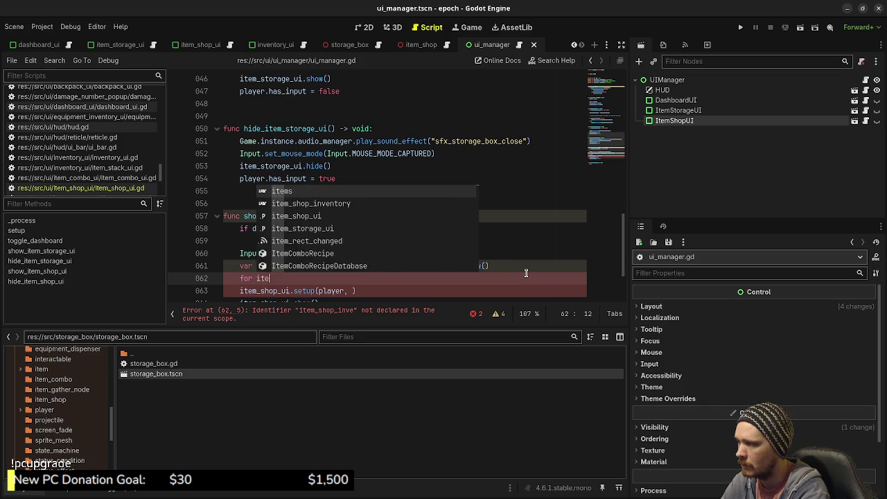
type("m in items:")
key("Return")
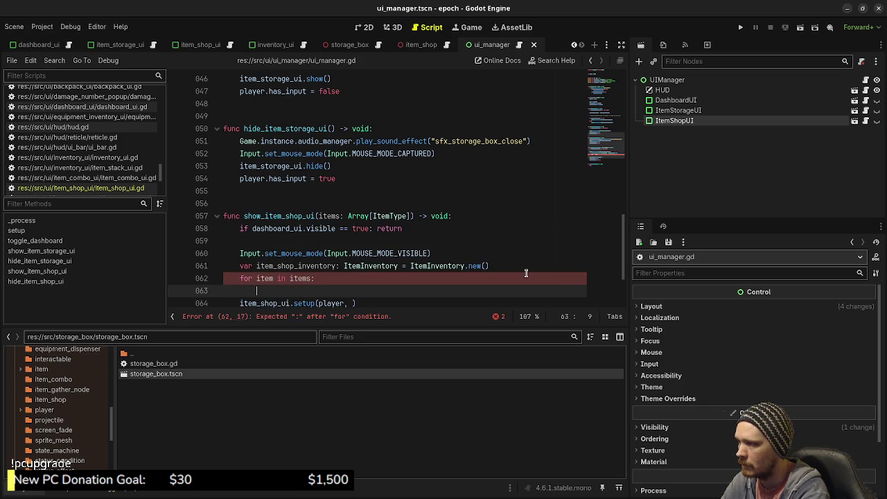
type("item_shop_in")
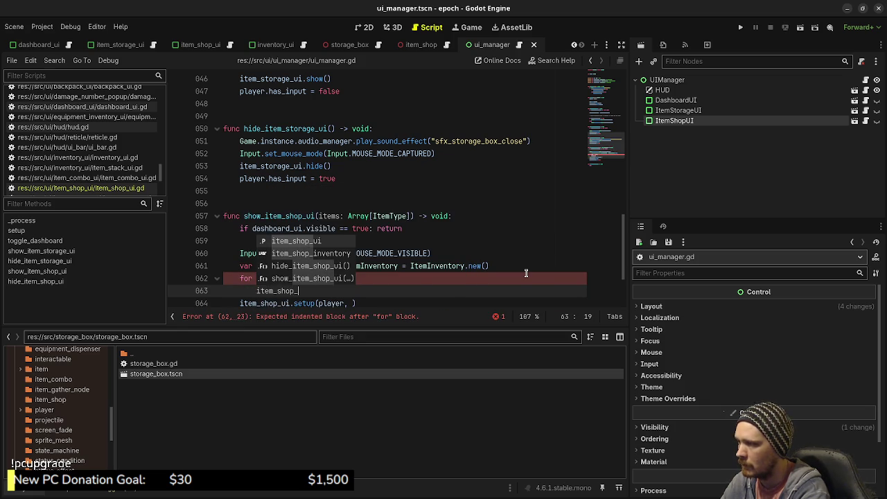
key("Return")
type(".add")
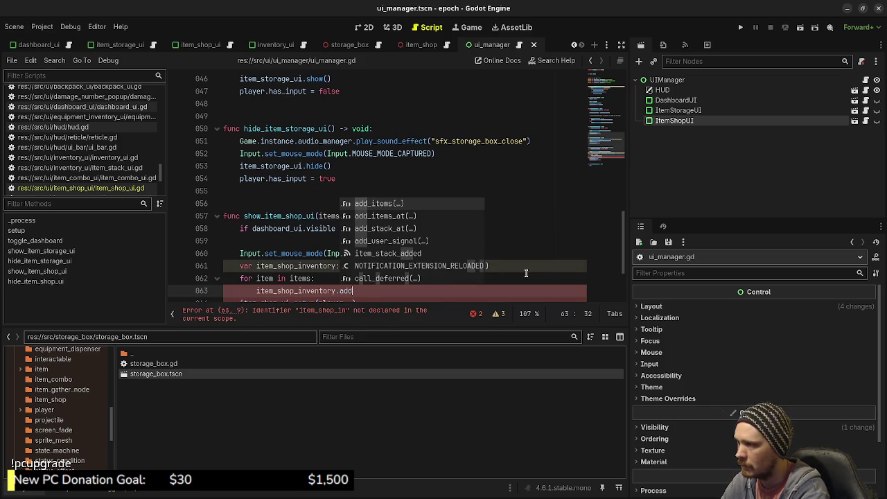
key("Return")
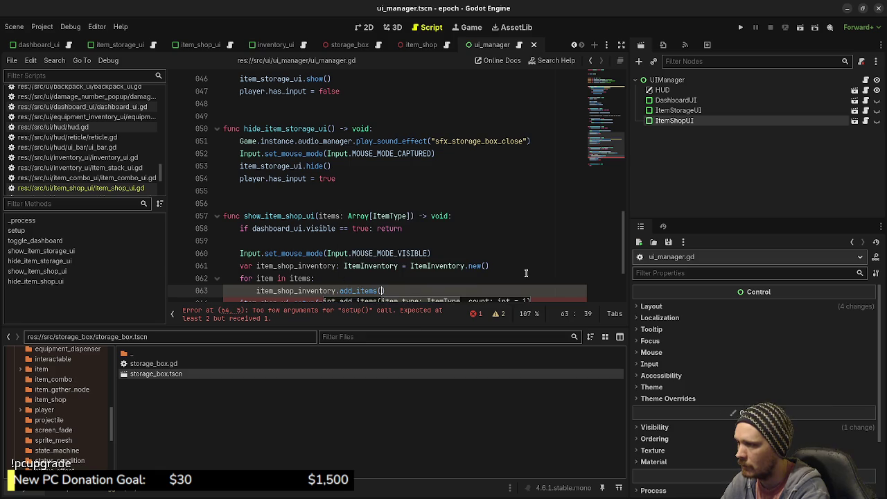
type("item")
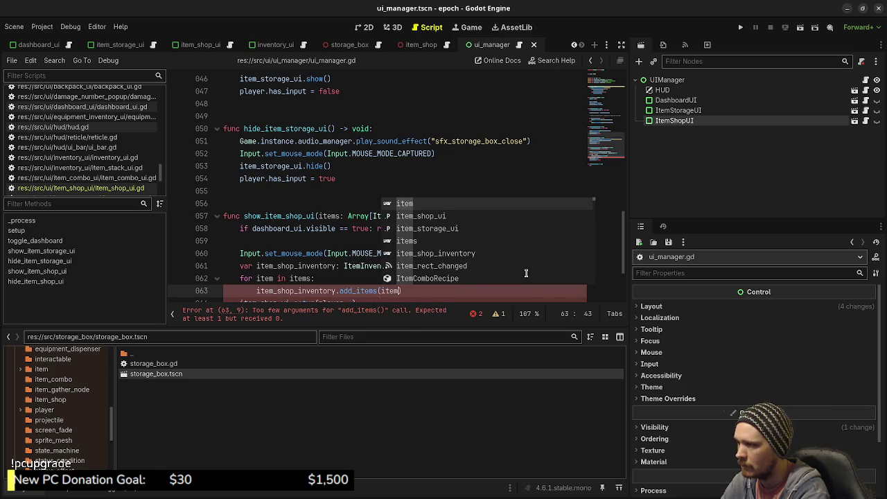
type(")")
Pass item_shop_inventory into the setup call and save the script
scroll(526, 273, "down", 1)
double_click(308, 255)
key("ctrl+c")
left_click(353, 265)
key("ctrl+v")
key("ctrl+s")
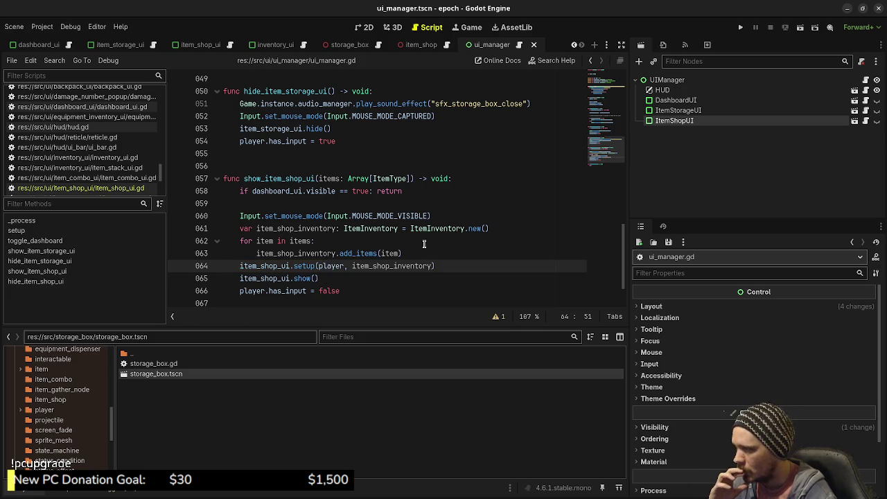
double_click(294, 179)
scroll(101, 142, "down", 2)
scroll(102, 149, "up", 3)
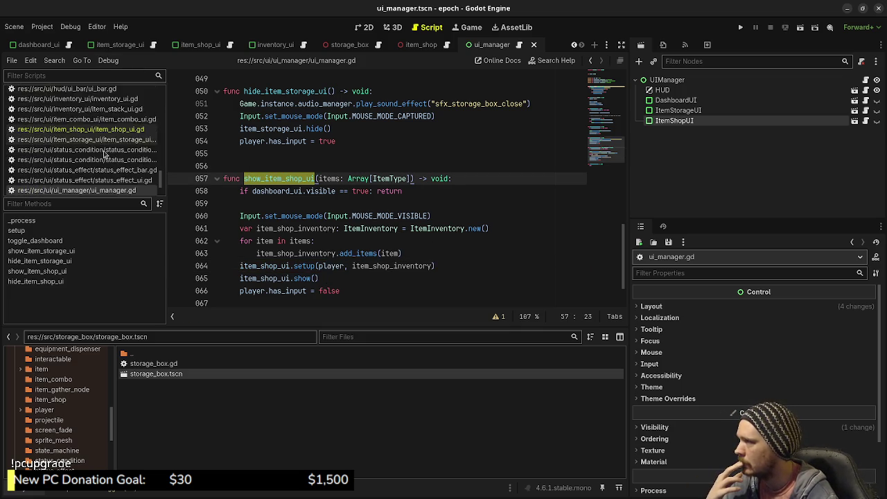
scroll(104, 153, "up", 1)
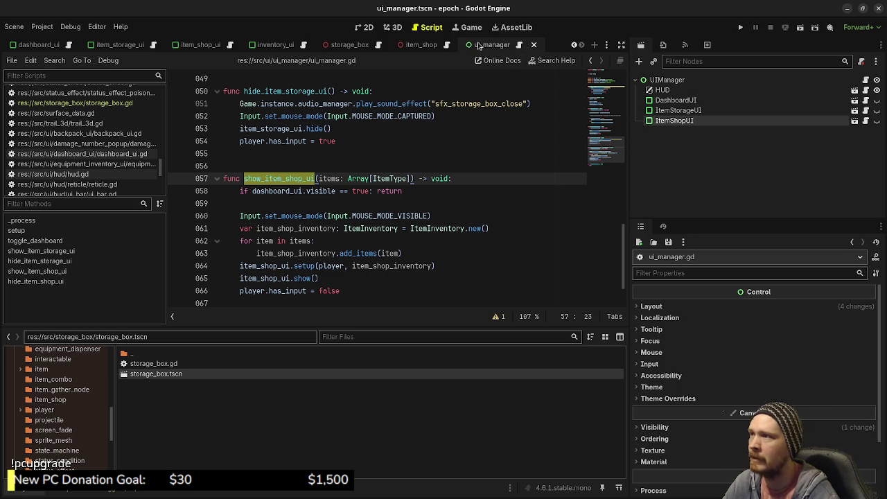
Uncomment the show_item_shop_ui(shop_inventory) call in item_shop.gd's interaction handler
left_click(434, 46)
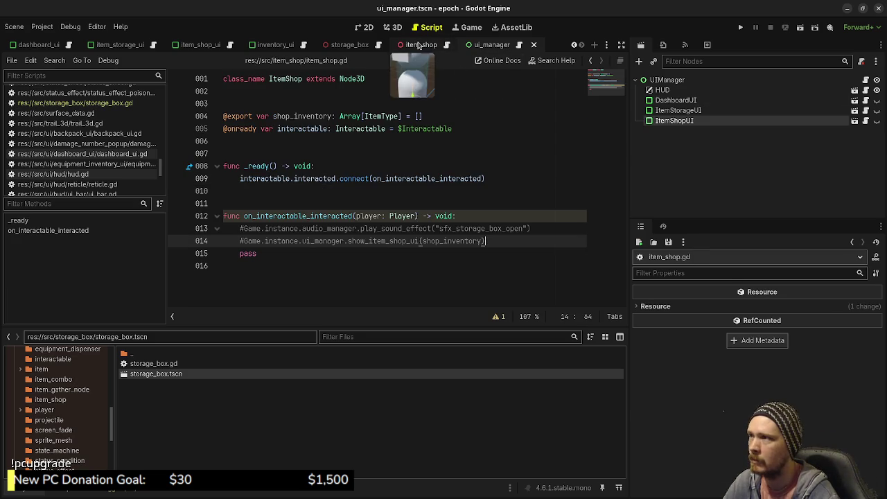
left_click(393, 28)
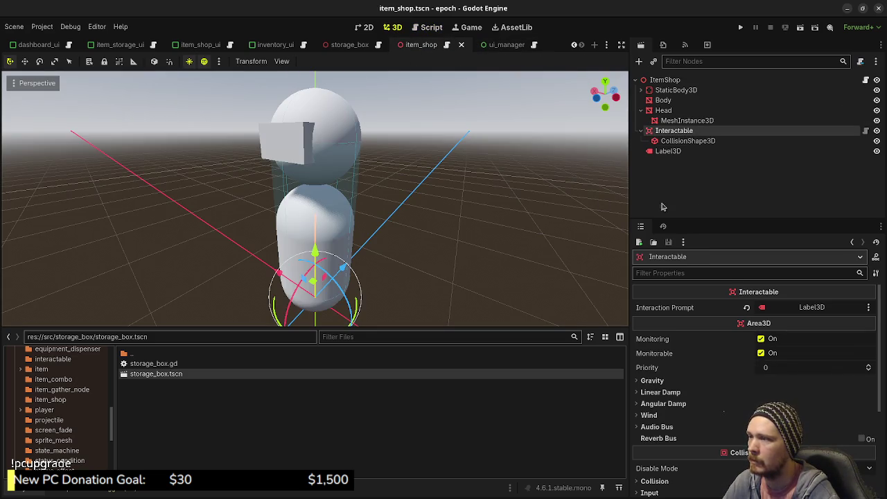
left_click(866, 80)
left_click(243, 241)
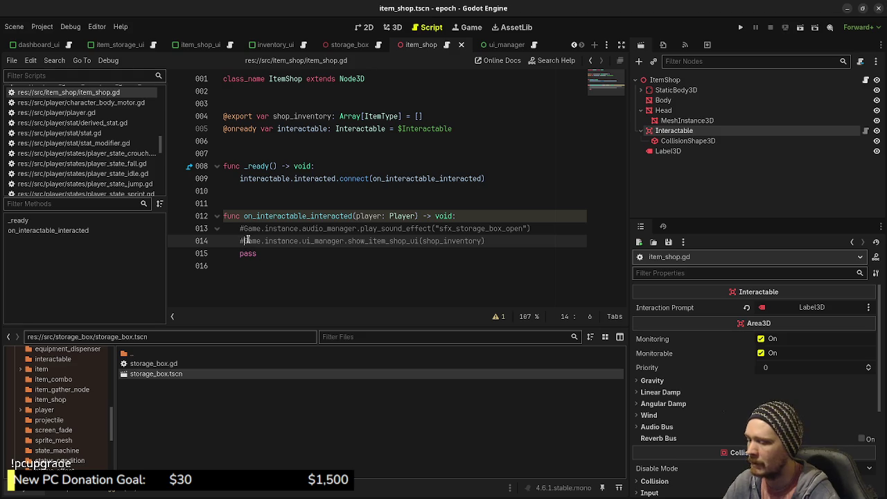
key("BackSpace")
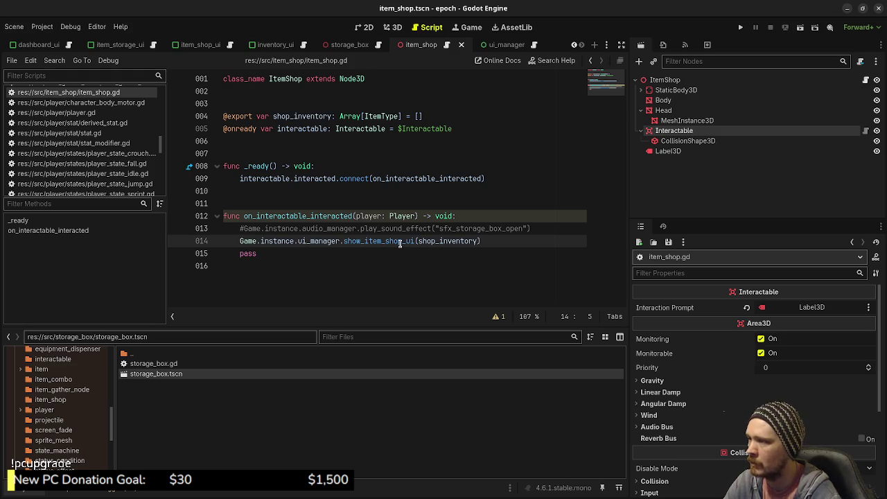
Check show_item_shop_ui's definition in ui_manager.gd to confirm its signature
double_click(433, 241)
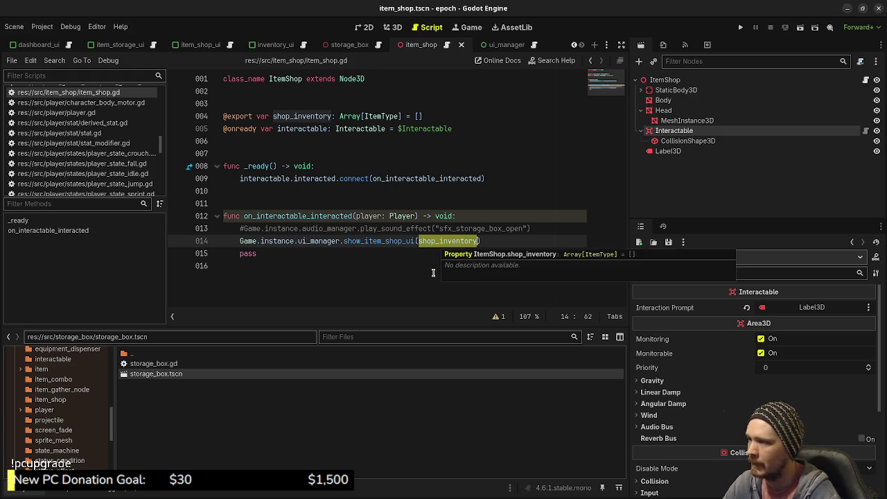
left_click(389, 243)
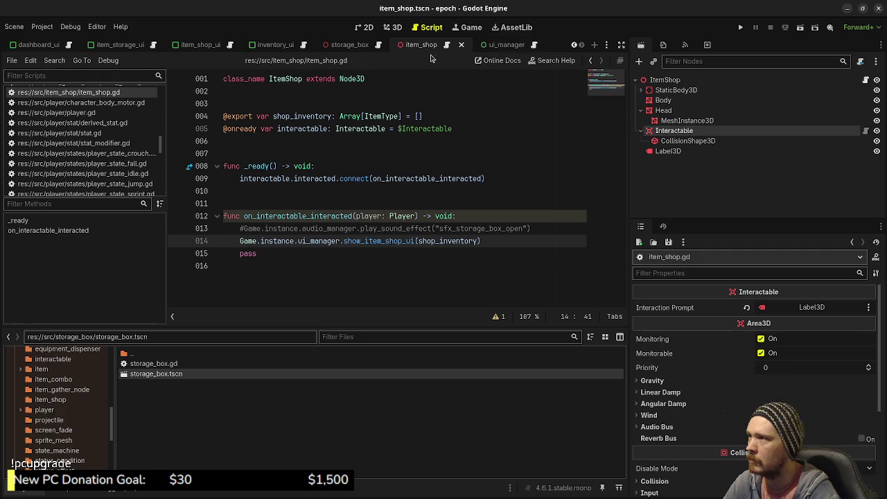
left_click(378, 242, "ctrl")
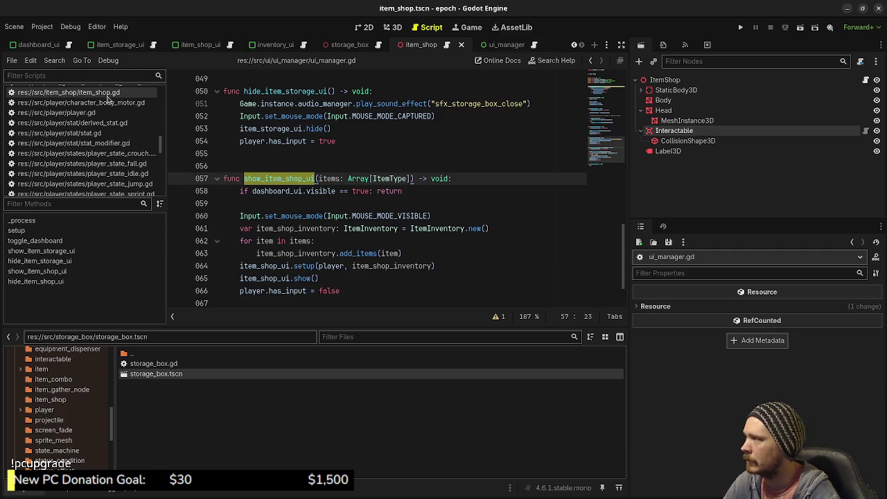
left_click(83, 92)
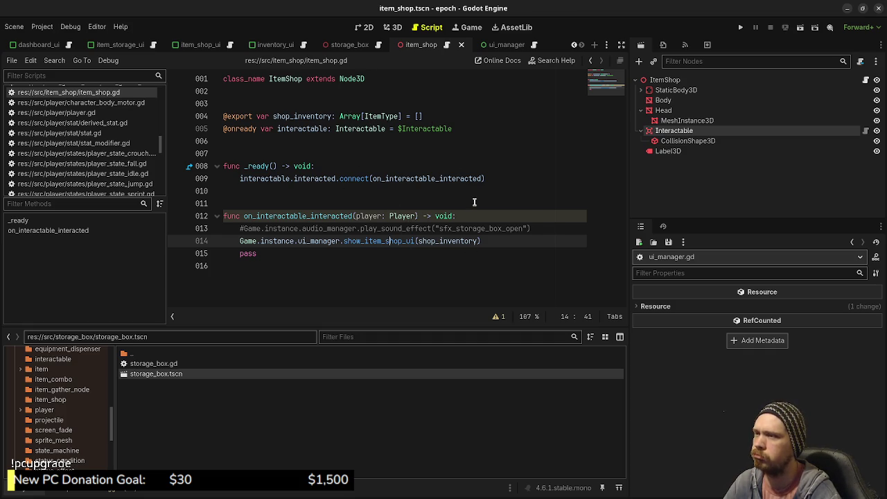
scroll(157, 46, "up", 4)
scroll(157, 51, "up", 1)
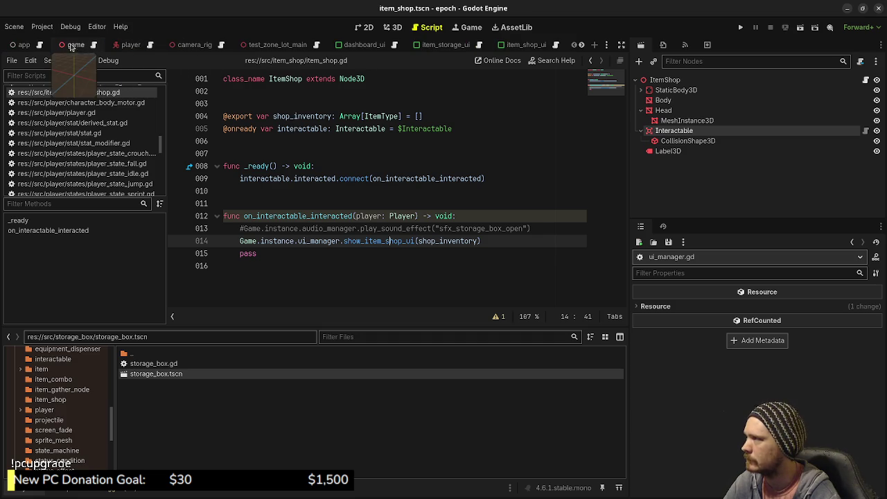
left_click(274, 45)
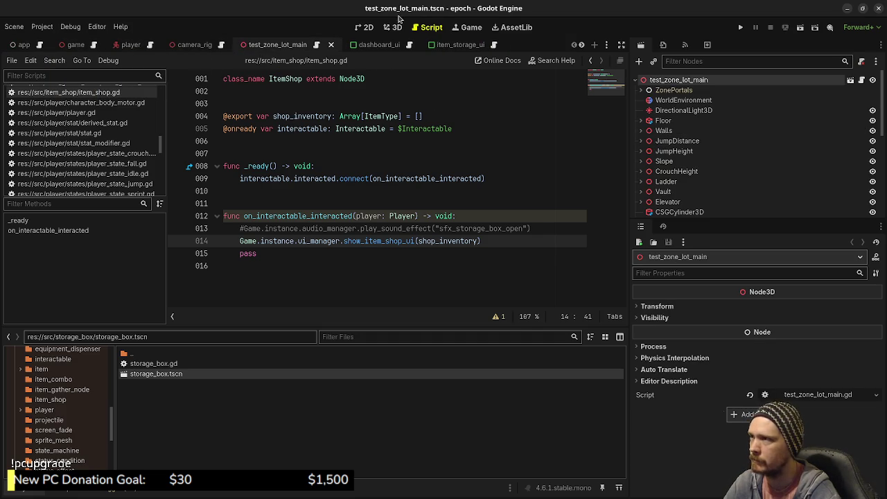
Show the test zone in 3D and select the test_zone_lot_main root node
left_click(393, 27)
scroll(657, 154, "down", 3)
scroll(657, 156, "down", 4)
scroll(655, 154, "up", 6)
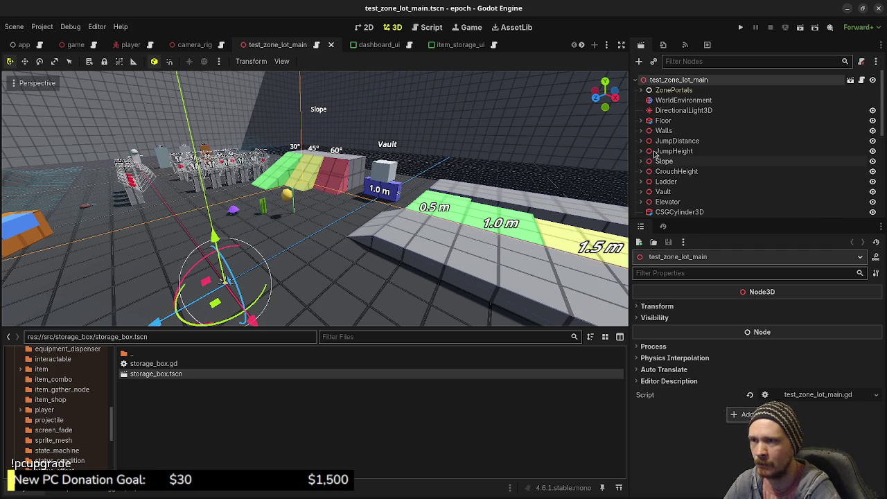
left_click(669, 90)
left_click(676, 81)
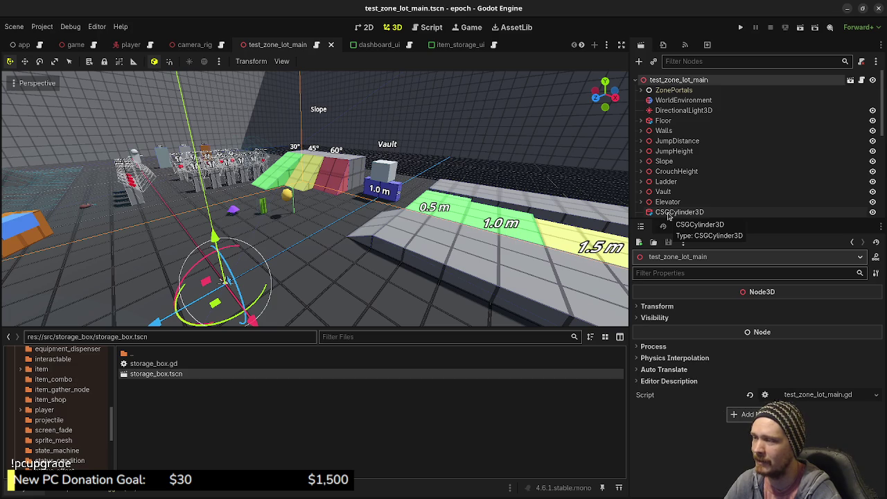
scroll(667, 192, "down", 5)
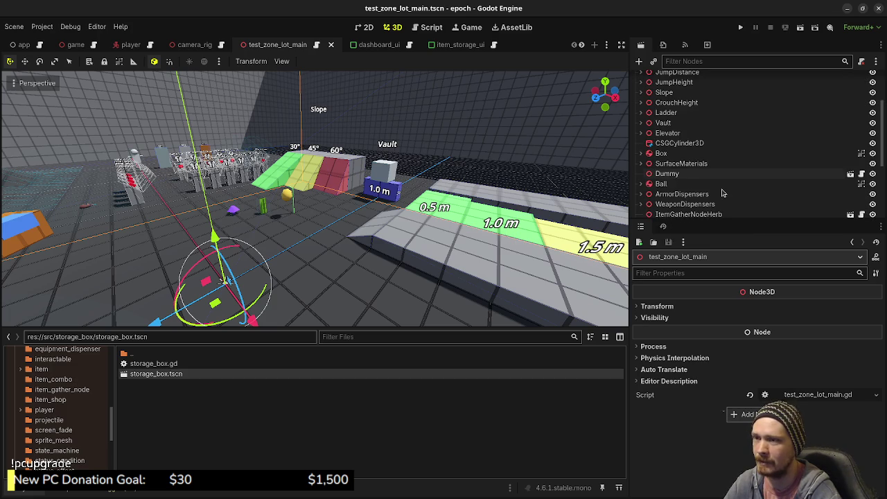
scroll(722, 193, "up", 5)
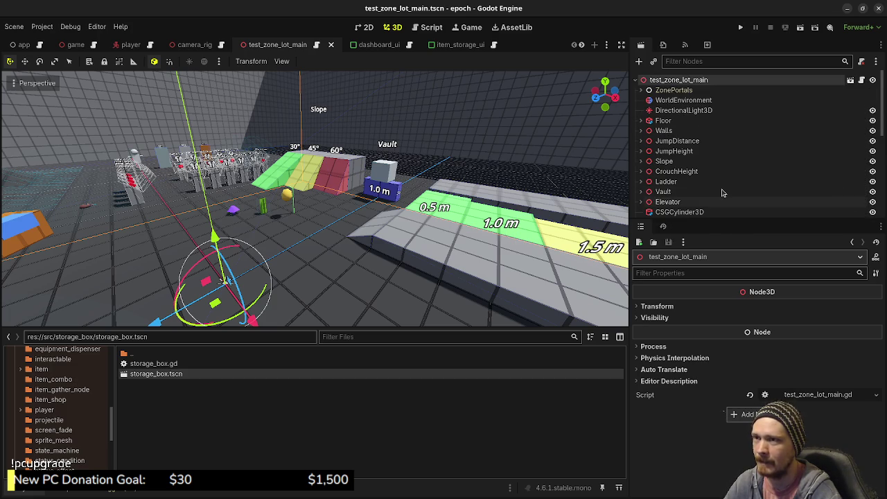
left_click(683, 100)
left_click(679, 81)
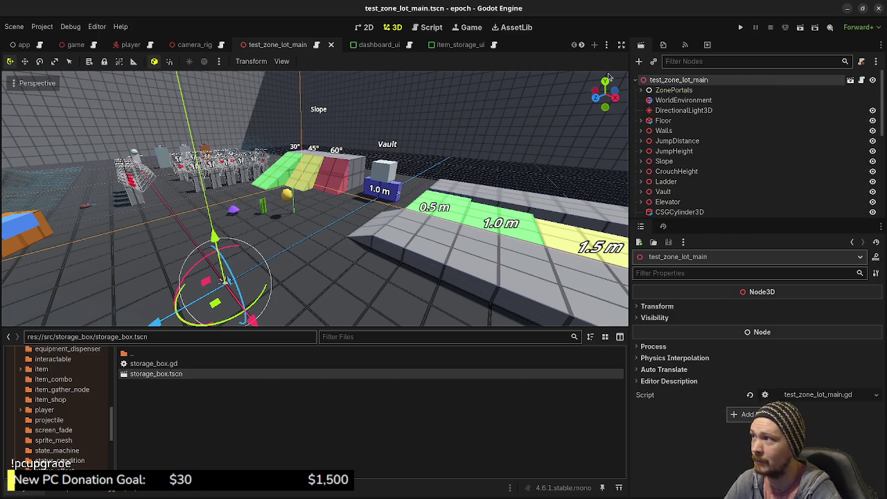
Instance item_shop.tscn under the root, move it along Z, and save the scene
left_click(653, 62)
type("shop")
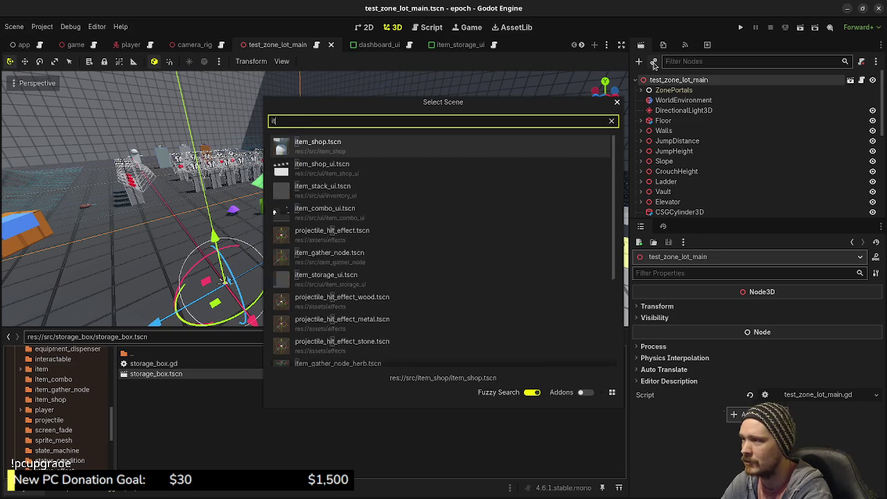
key("Return")
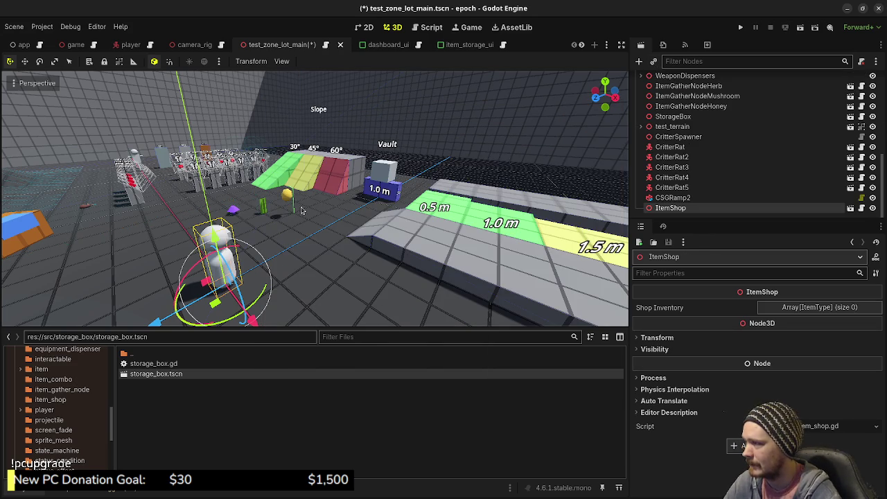
mouse_move(148, 254)
left_mouse_down()
mouse_move(34, 265)
mouse_move(94, 280)
mouse_move(132, 234)
mouse_move(118, 213)
left_mouse_up()
key("ctrl+s")
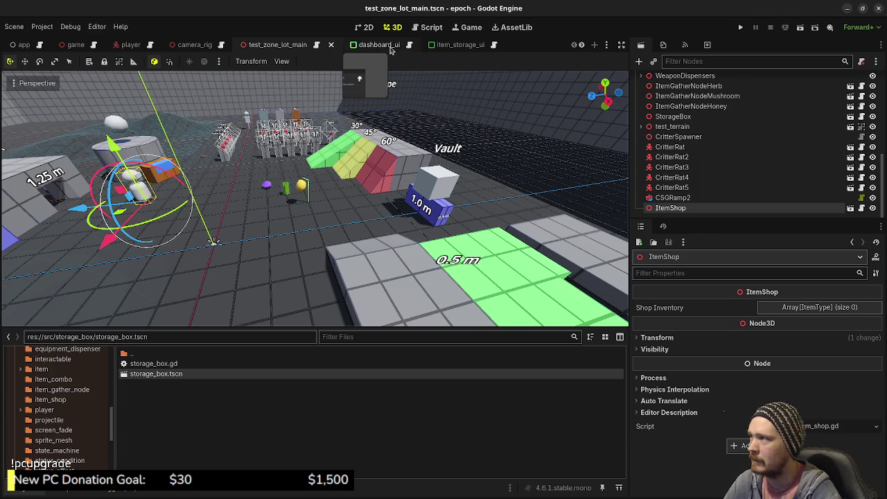
scroll(280, 46, "down", 4)
left_click(418, 44)
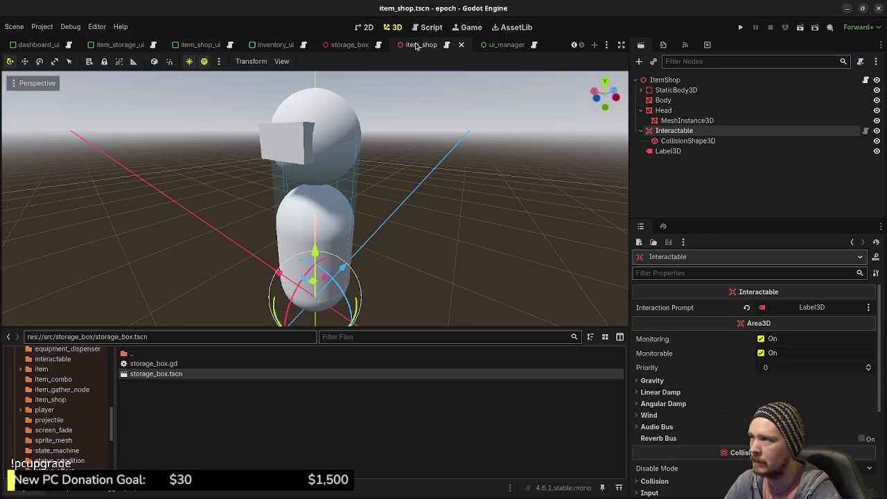
Set the ItemShop's Label3D text to E
left_click(668, 151)
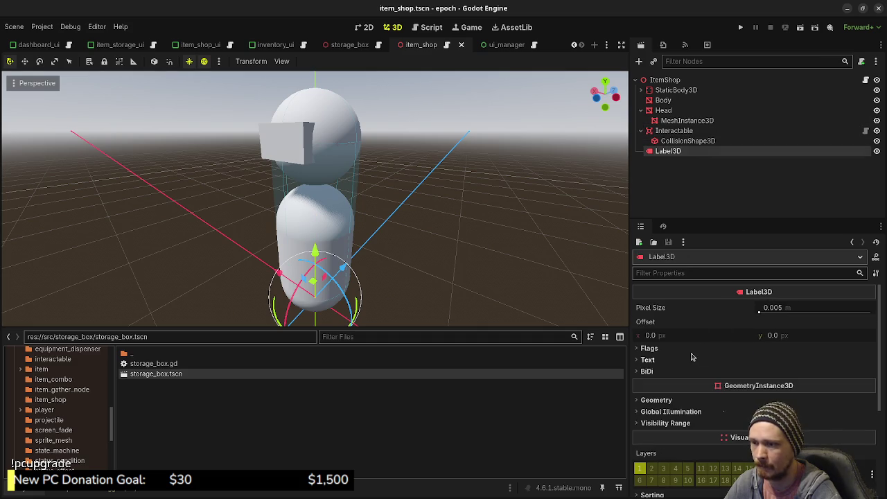
left_click(683, 358)
left_click(699, 414)
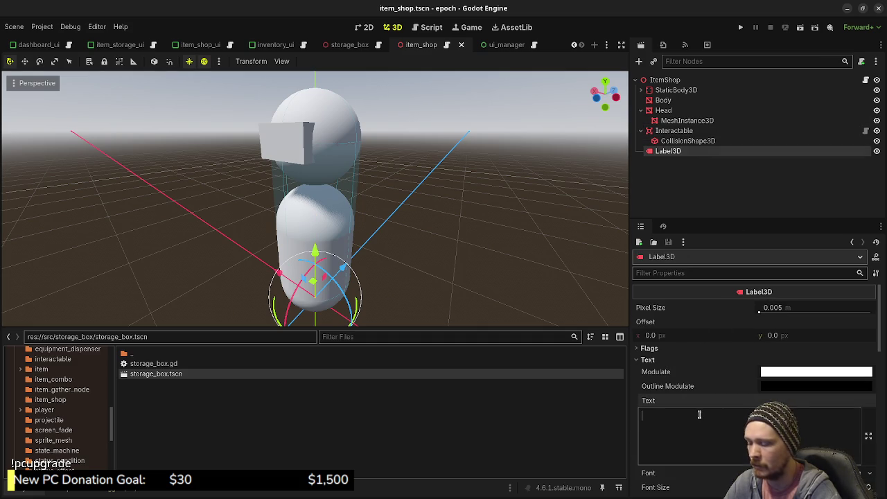
type("E")
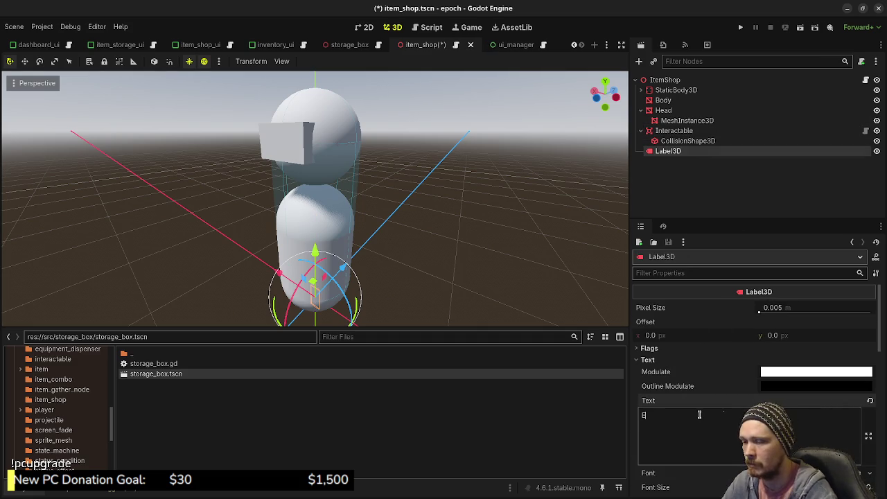
Move the label up toward the NPC's neck and save the item_shop scene
mouse_move(344, 270)
left_mouse_down()
mouse_move(331, 277)
mouse_move(302, 208)
mouse_move(308, 125)
left_mouse_up()
mouse_move(291, 166)
left_mouse_down()
mouse_move(266, 163)
mouse_move(280, 162)
left_mouse_up()
mouse_move(304, 200)
left_mouse_down()
mouse_move(294, 181)
mouse_move(244, 201)
mouse_move(333, 194)
mouse_move(337, 161)
left_mouse_up()
key("ctrl+s")
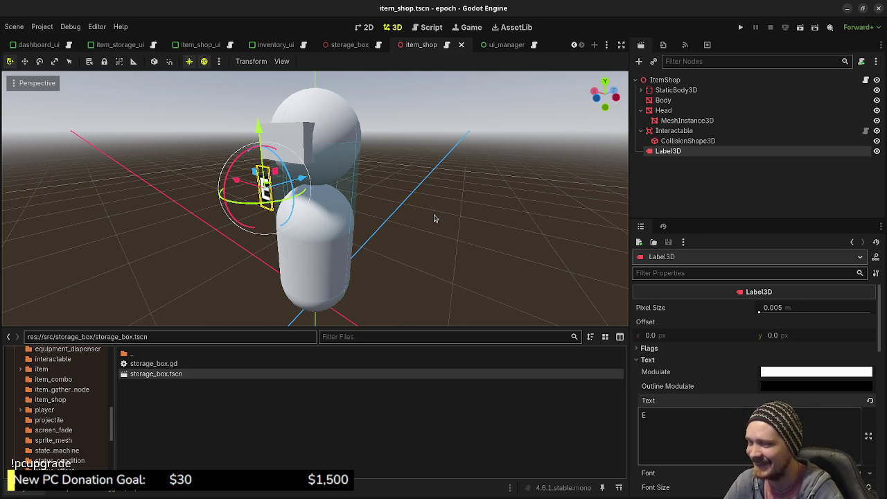
Nudge the label forward and slightly lower, just in front of the torso
scroll(358, 256, "down", 3)
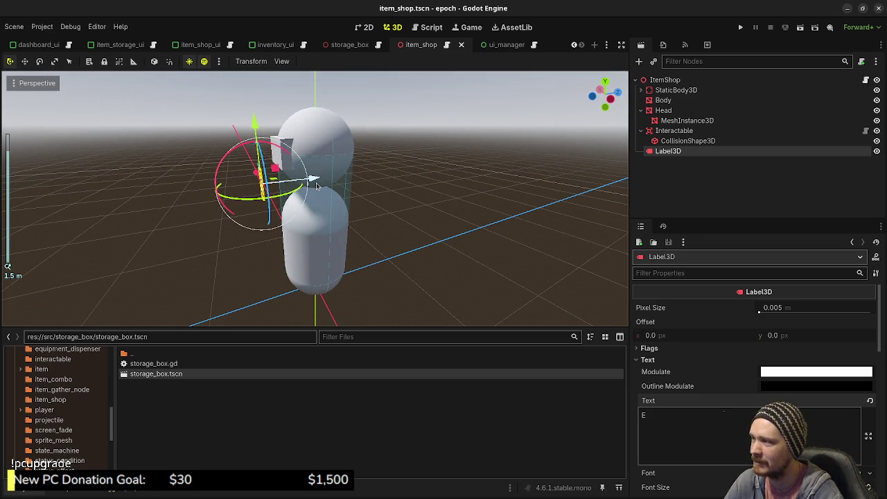
left_click_drag(313, 179, 331, 190)
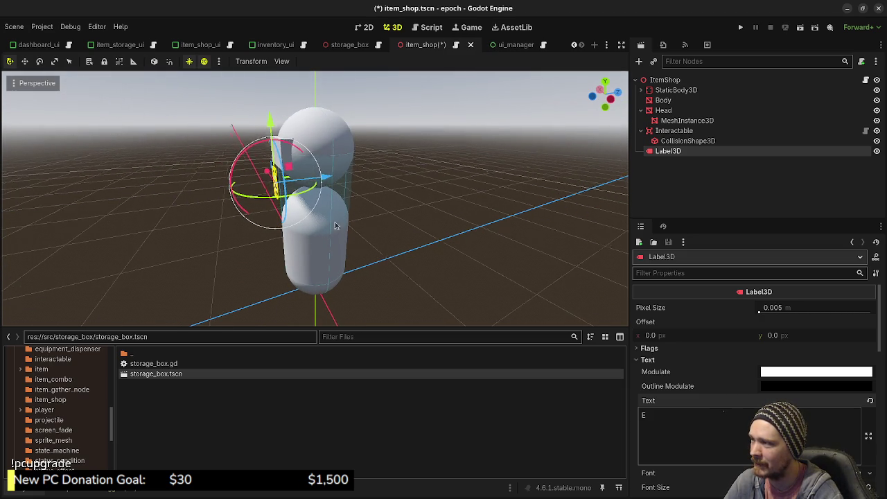
left_click_drag(275, 129, 275, 138)
left_click(300, 220)
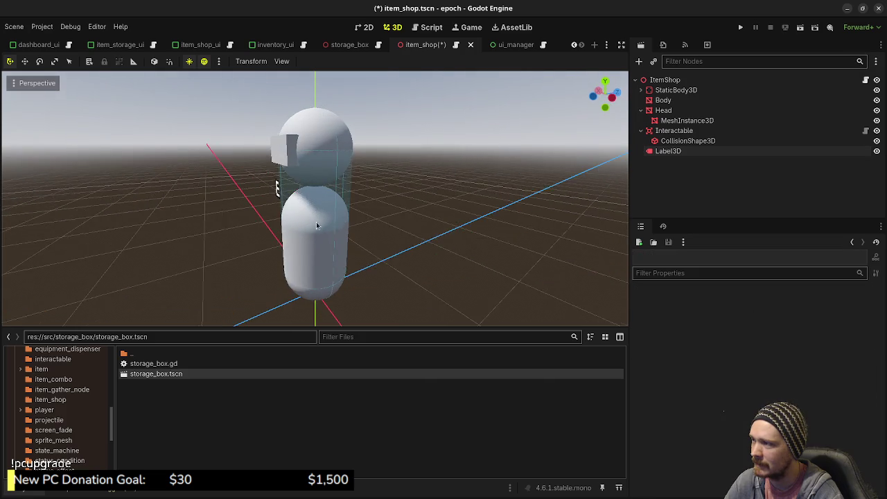
left_click_drag(301, 220, 376, 228)
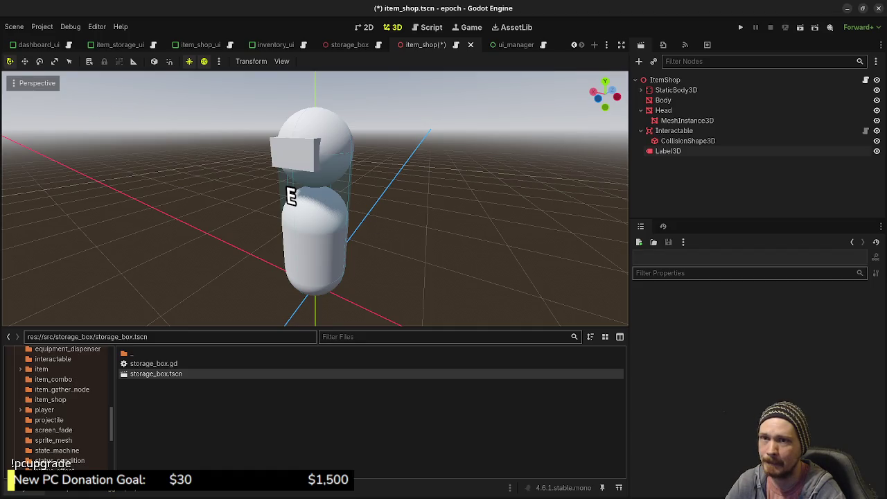
key("F6")
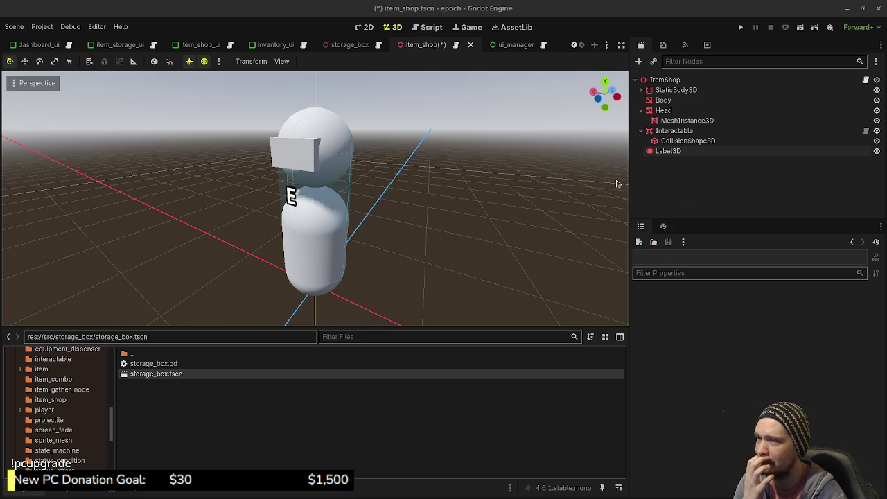
left_click(668, 151)
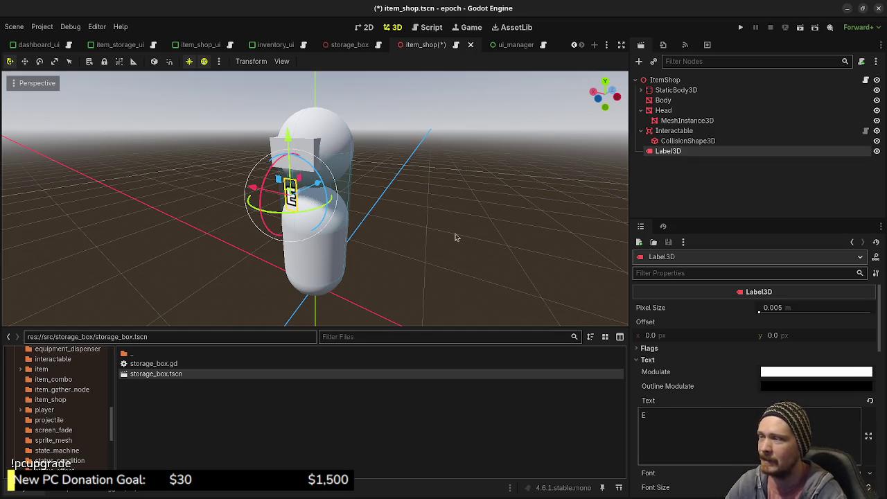
Deselect the label and save the item_shop scene
left_click(291, 137)
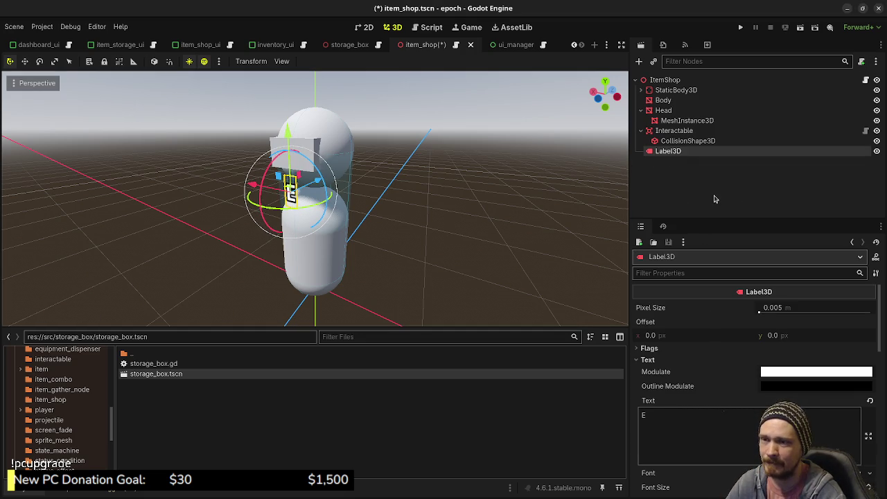
left_click(715, 199)
key("ctrl+s")
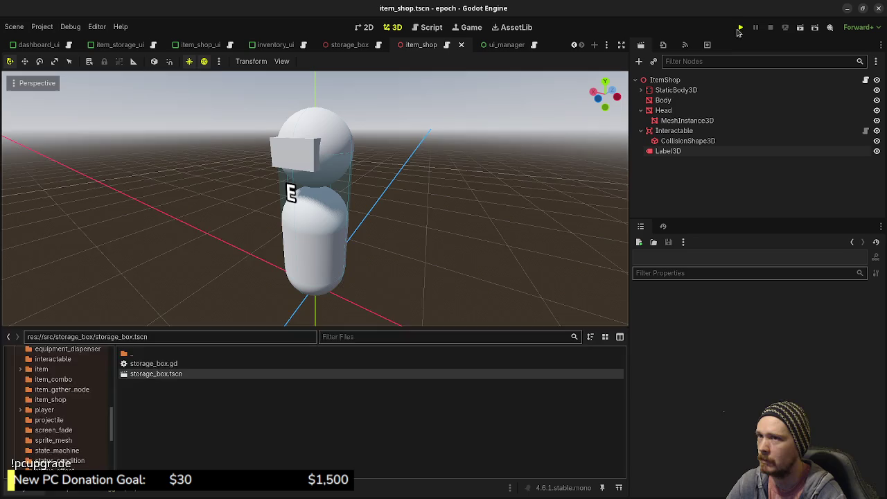
Run the project, walk to the NPC and press E to open the shop panels, then stop
left_click(740, 28)
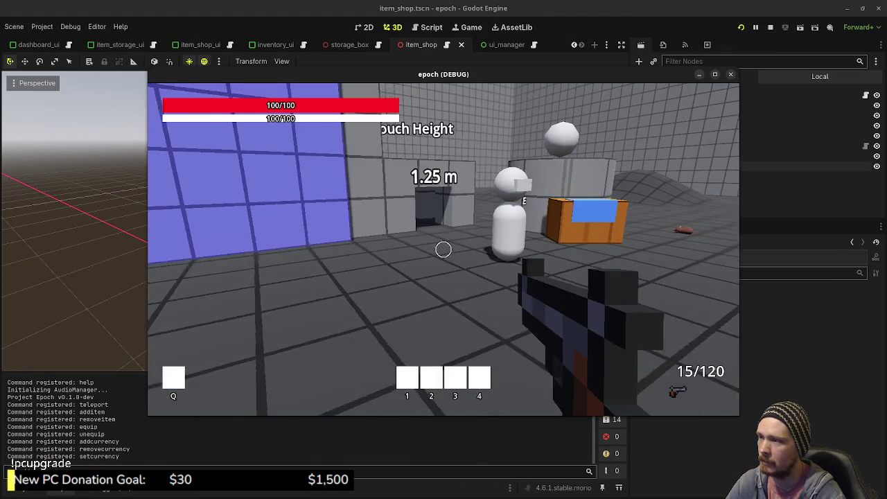
key("w")
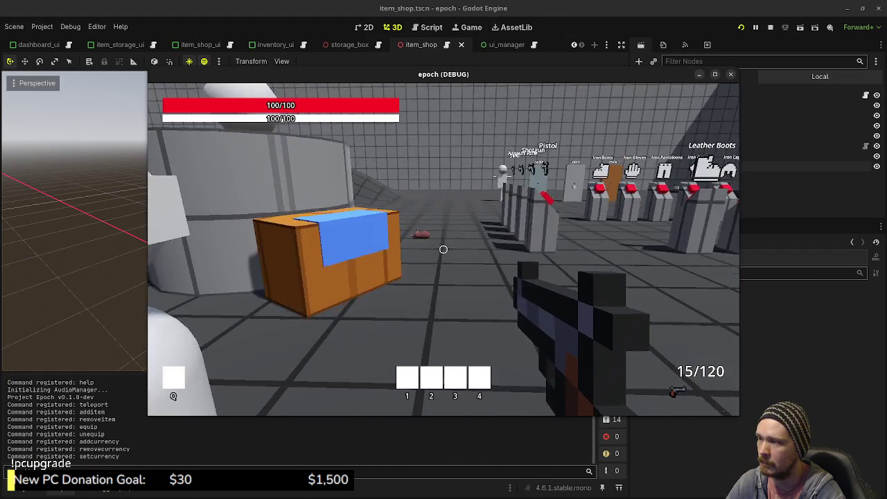
key("s")
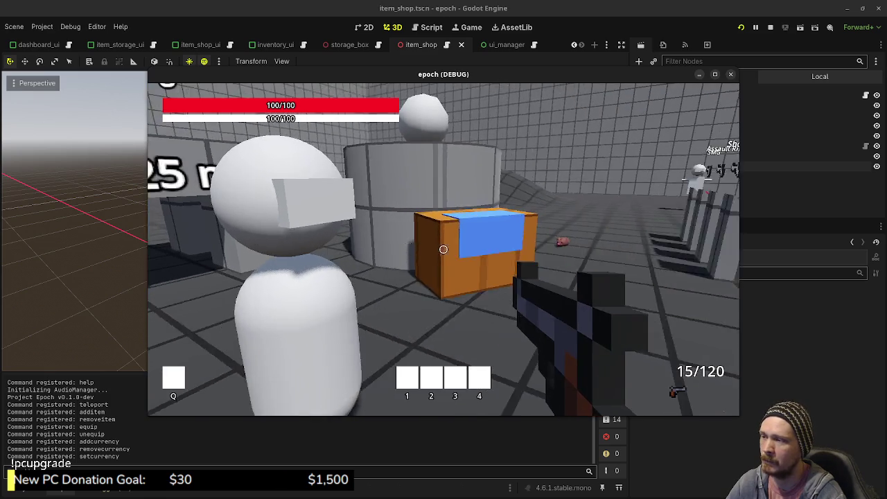
key("w")
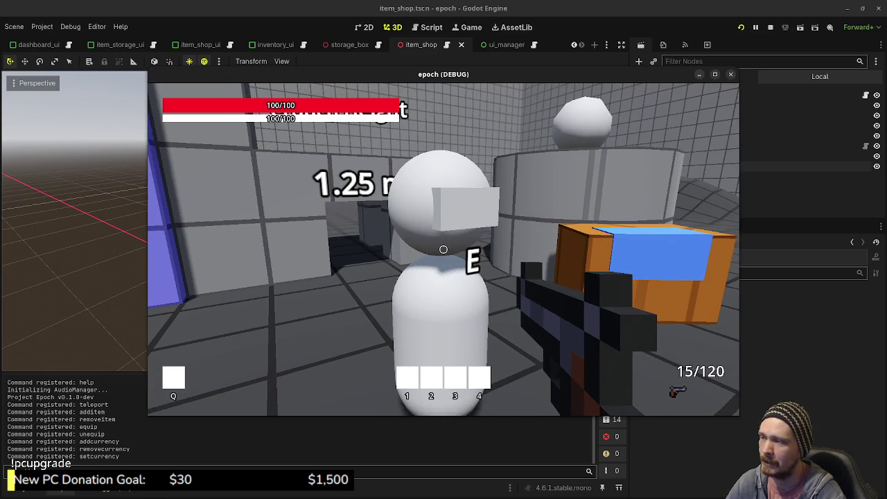
key("w")
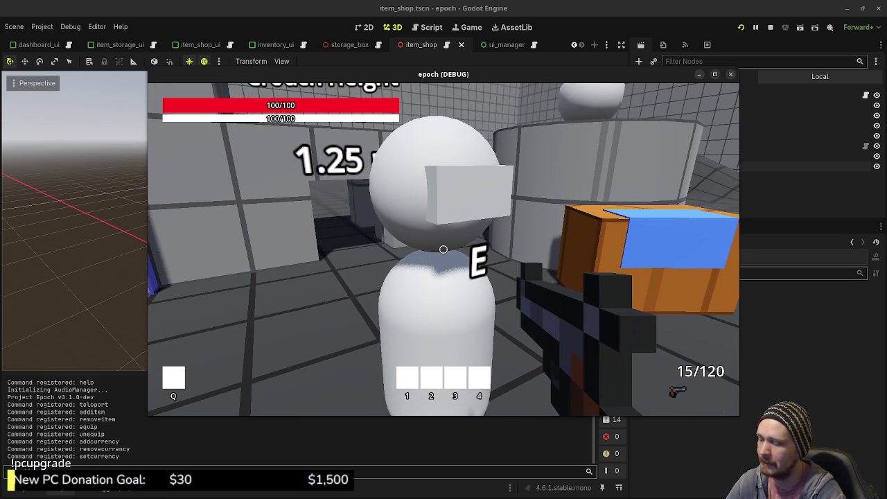
key("e")
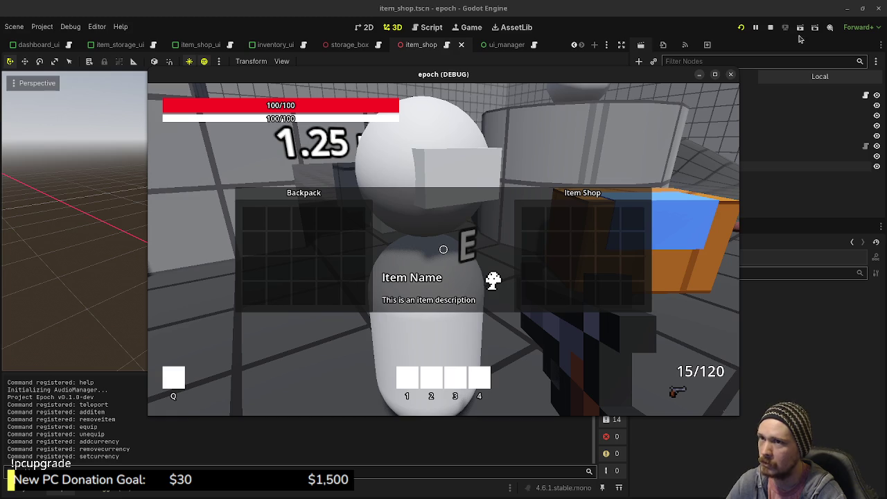
left_click(770, 27)
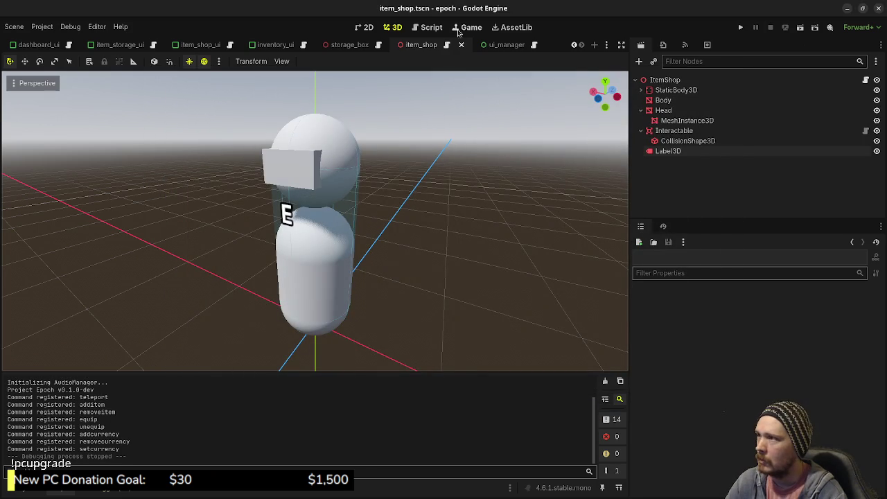
Open the item_shop_ui.gd script
left_click(430, 28)
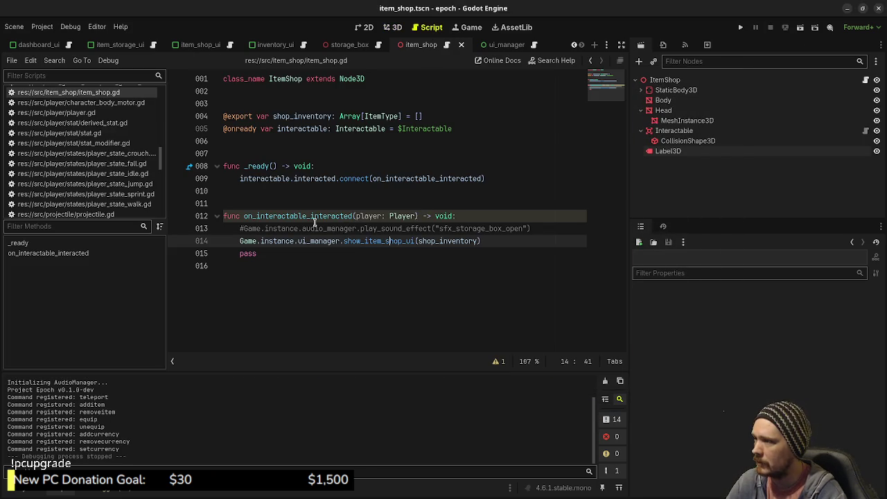
scroll(83, 166, "down", 3)
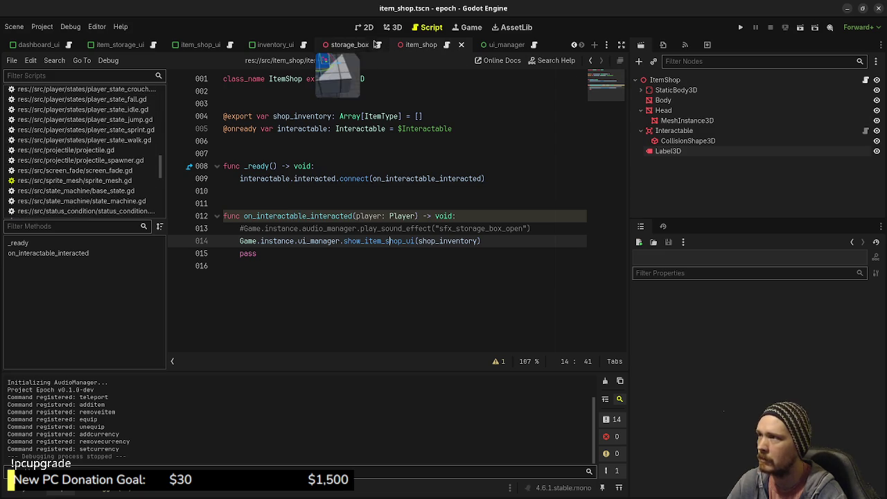
left_click(222, 46)
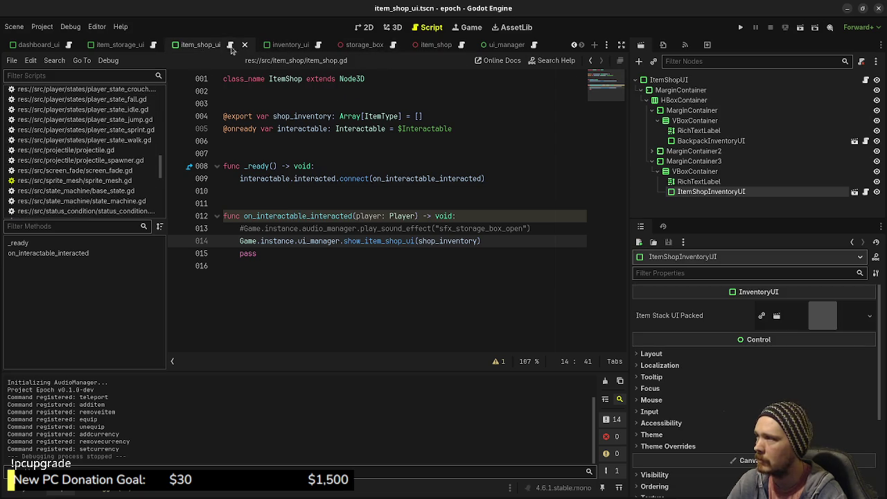
left_click(231, 45)
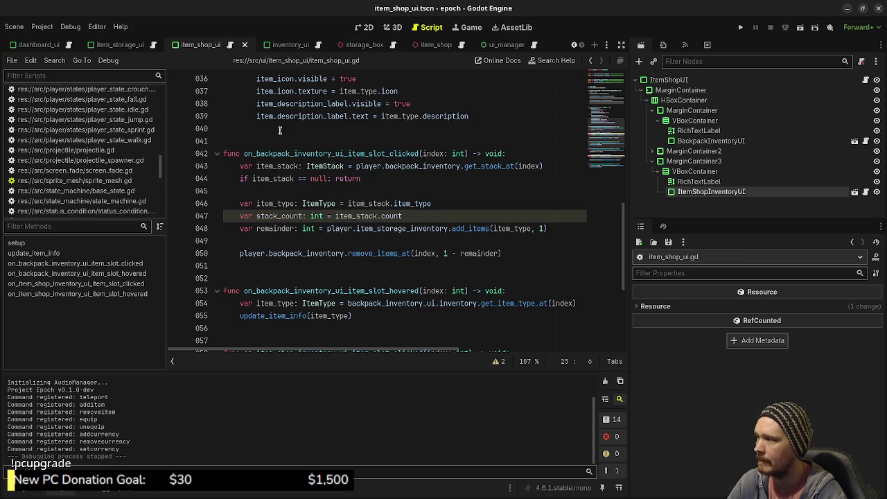
scroll(350, 206, "up", 10)
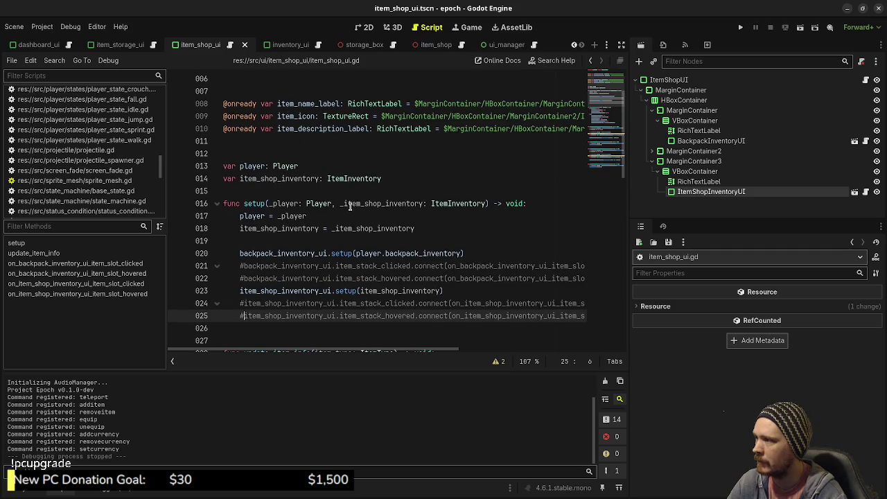
scroll(350, 206, "down", 1)
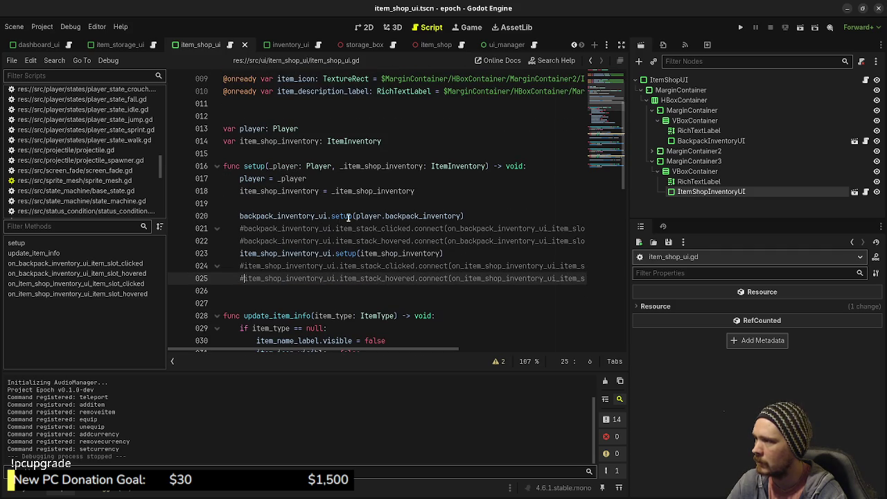
Insert print("wut") above backpack_inventory_ui.setup in setup() and run the project with F5
double_click(342, 217)
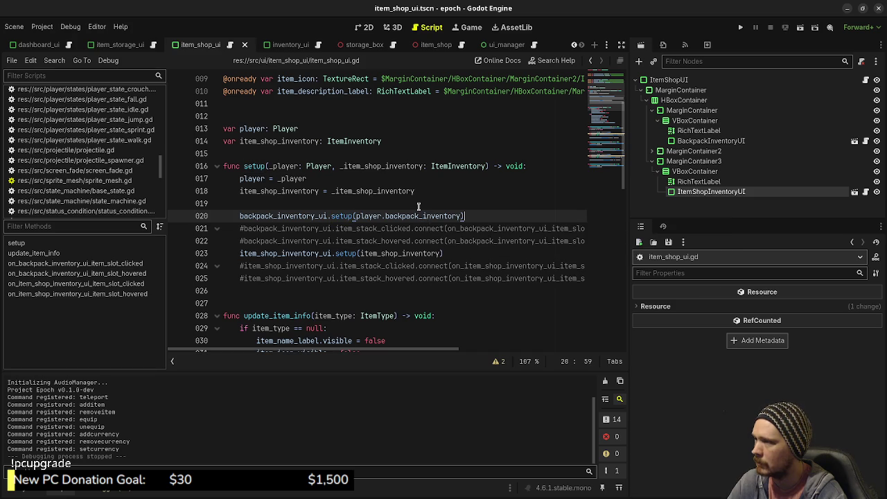
left_click(419, 205)
key("Return")
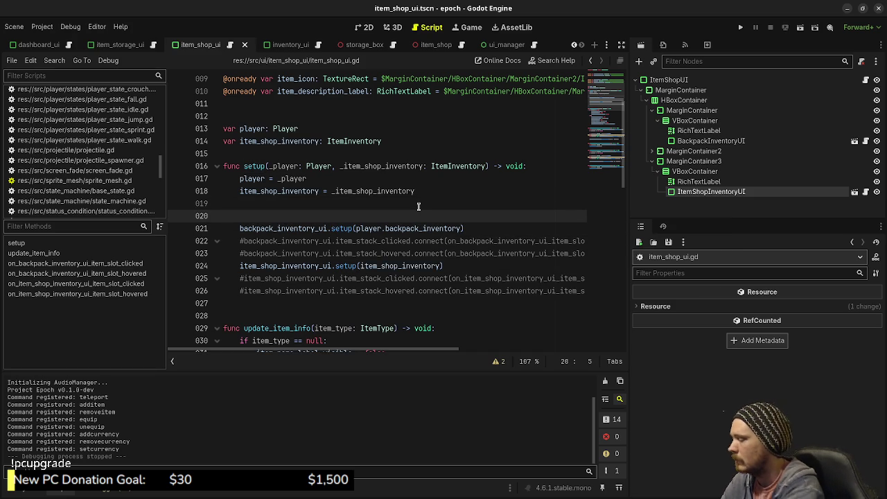
type("prin")
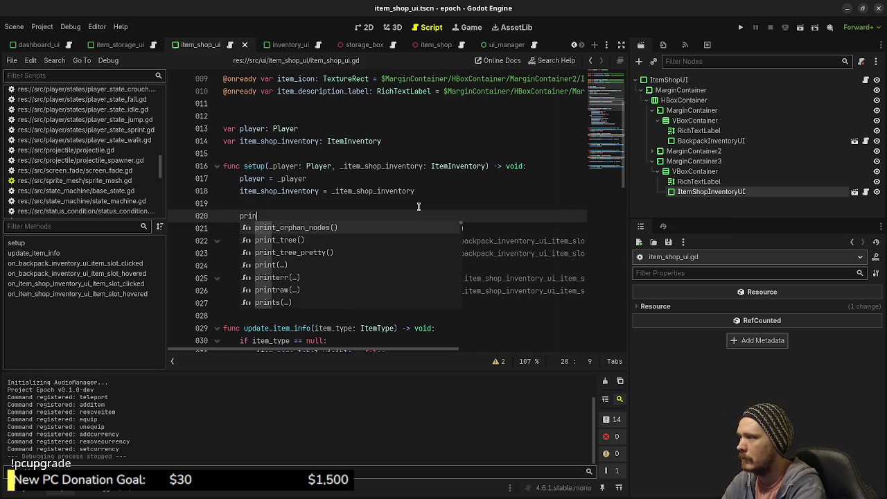
type("t(\"wut")
key("F5")
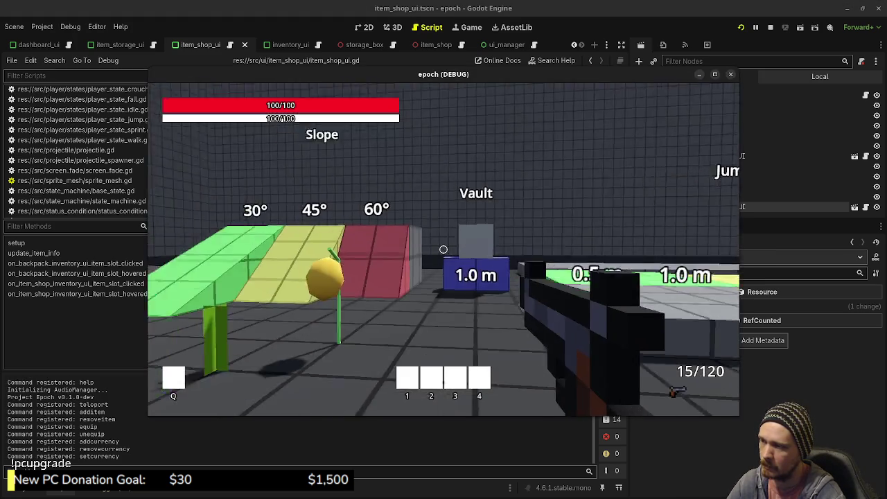
Walk to the shop NPC, press E to open the shop, and stop the game
key("w")
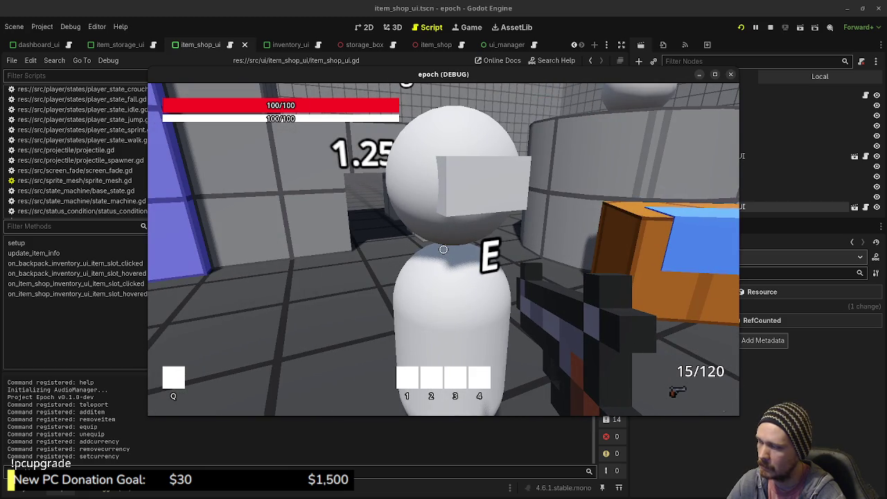
key("e")
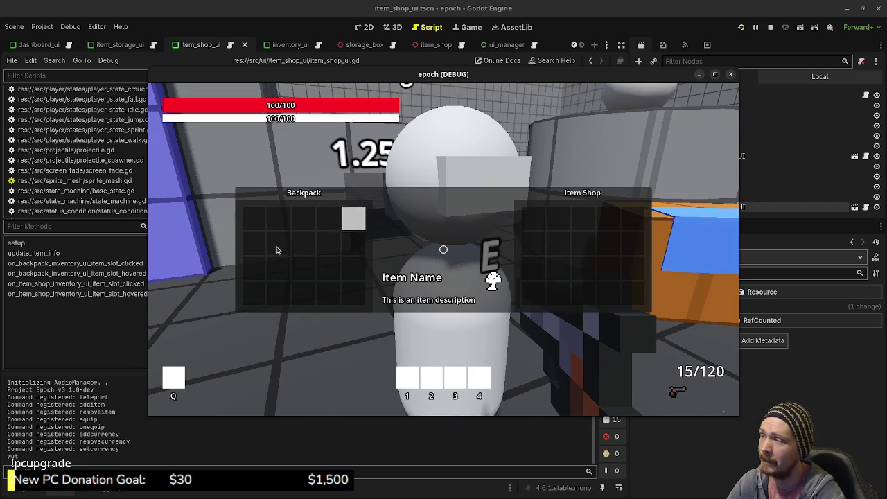
left_click(770, 27)
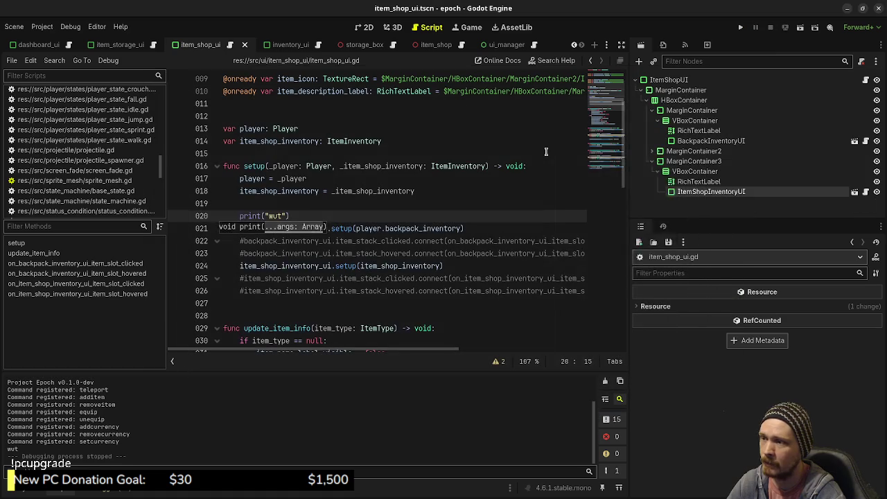
Rerun the game, approach the NPC until E opens the Backpack and Item Shop panels, then stop
right_click(546, 152)
key("F5")
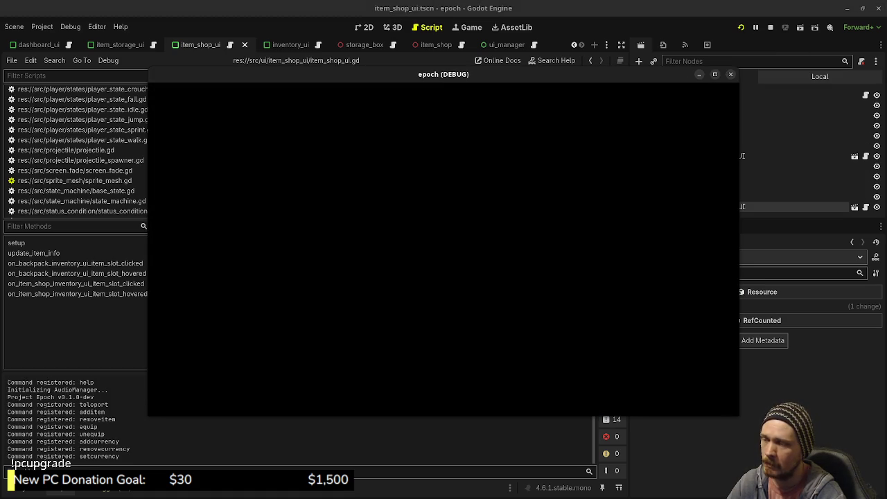
key("w")
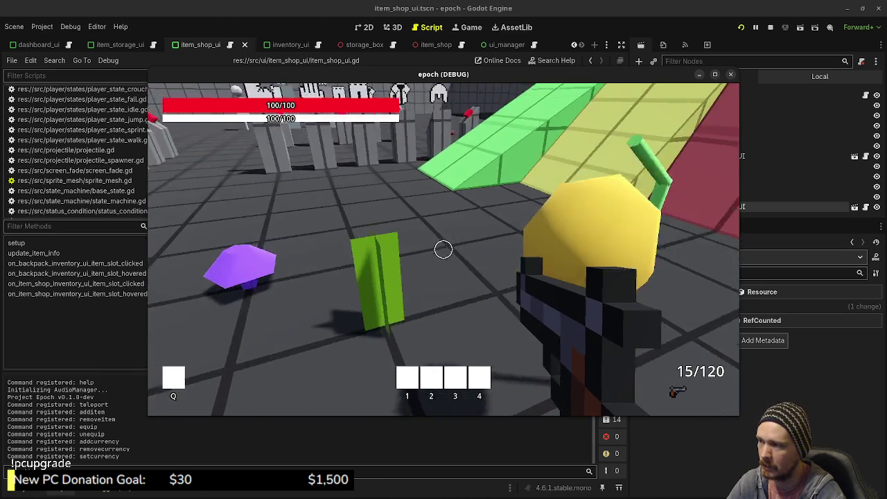
mouse_move(443, 249)
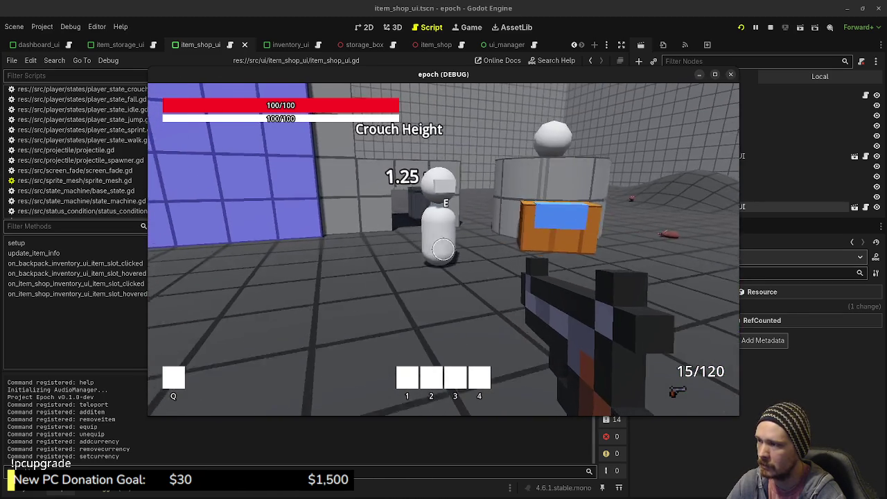
key("e")
key("Escape")
key("w")
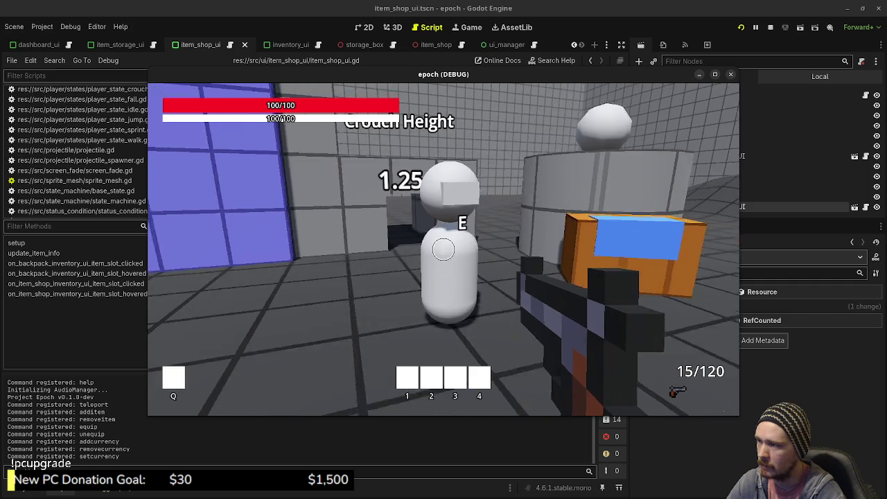
key("e")
key("Escape")
key("w")
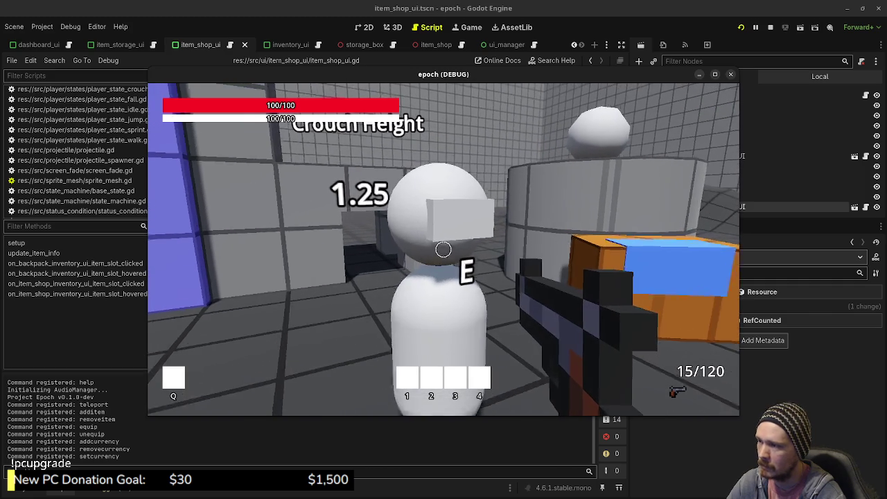
key("e")
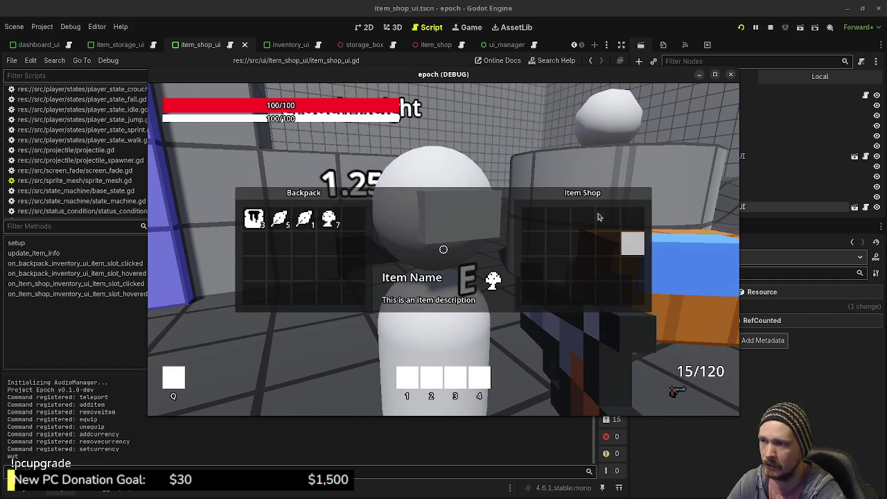
left_click(770, 27)
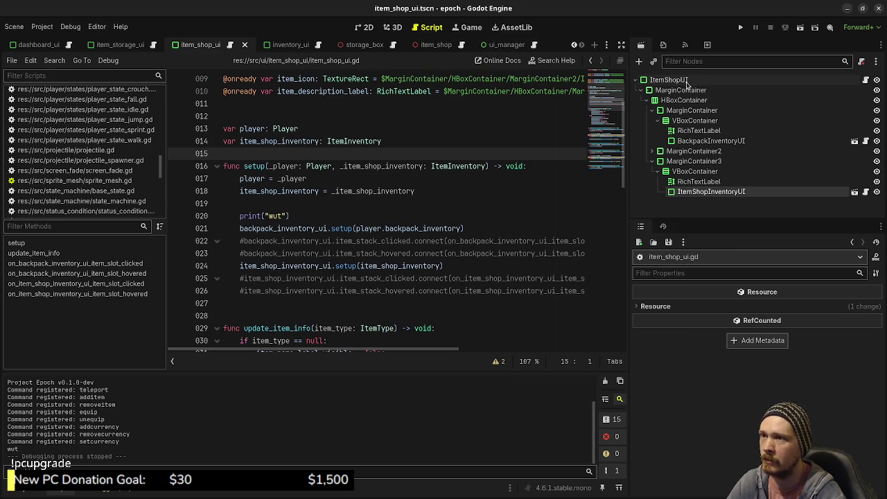
Expand the ItemShop's Shop Inventory in test_zone_lot_main and add four empty slots
left_click(436, 45)
left_click(664, 79)
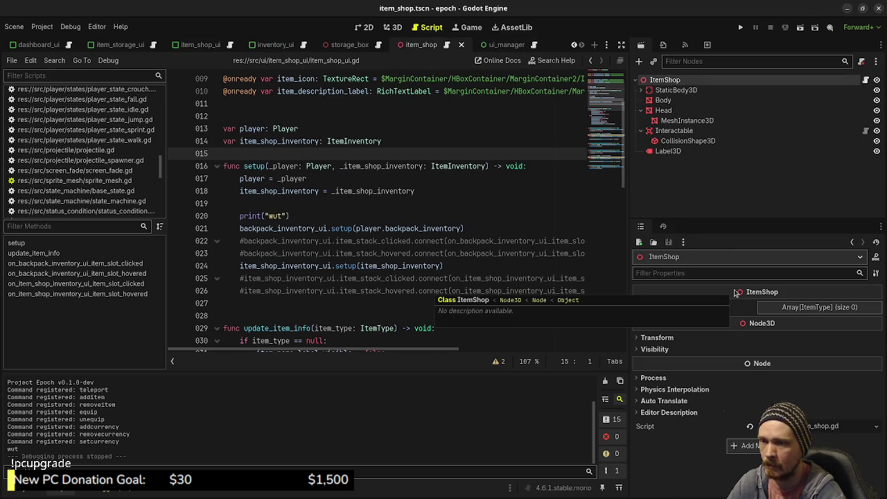
scroll(258, 45, "up", 3)
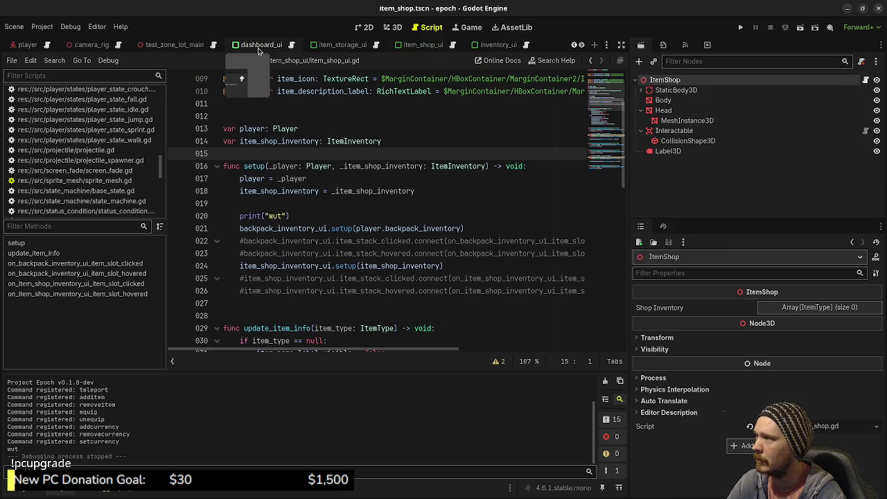
scroll(258, 45, "up", 2)
left_click(269, 45)
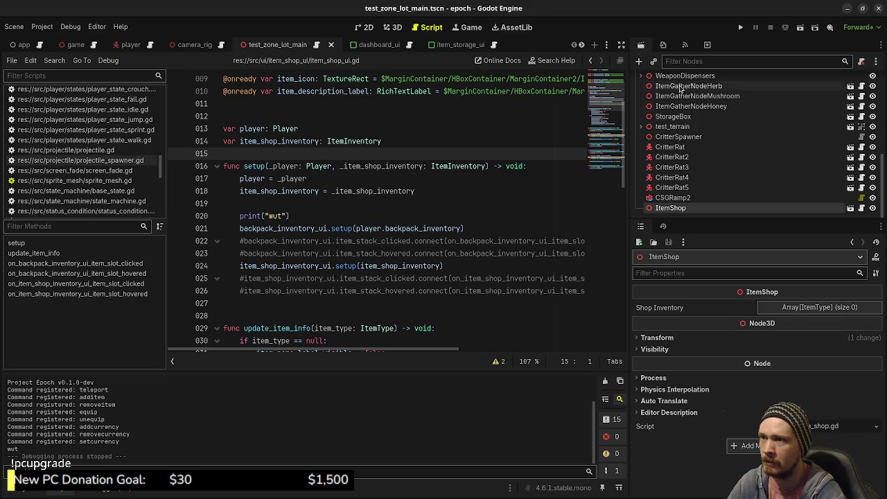
left_click(797, 307)
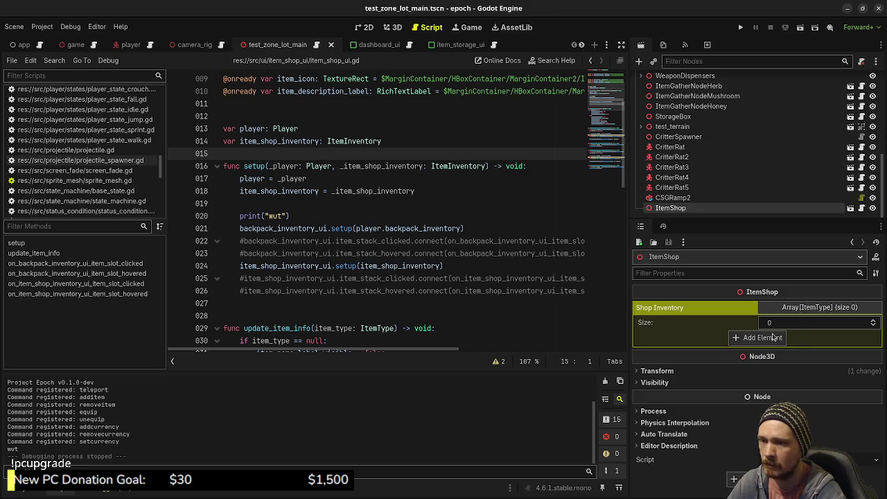
left_click(766, 333)
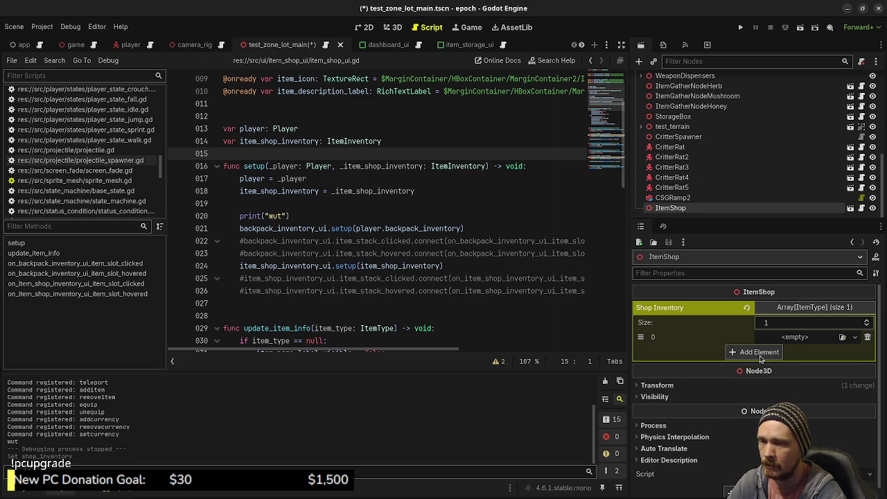
left_click(760, 354)
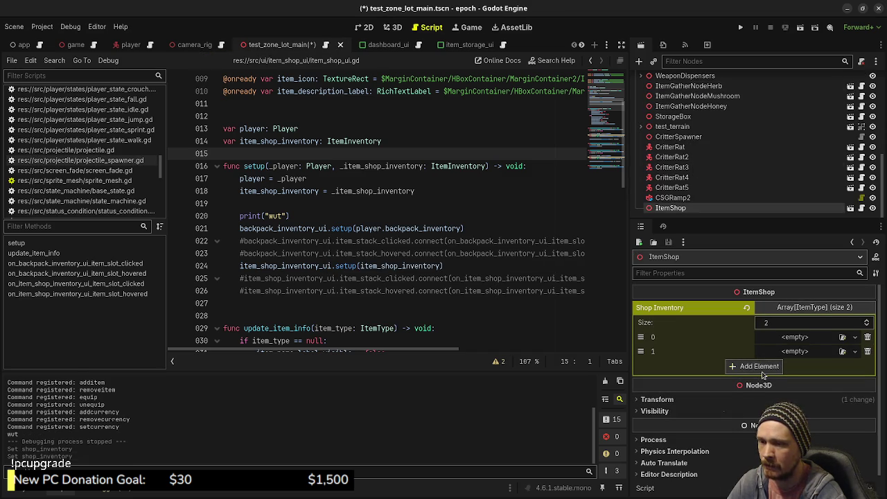
left_click(762, 366)
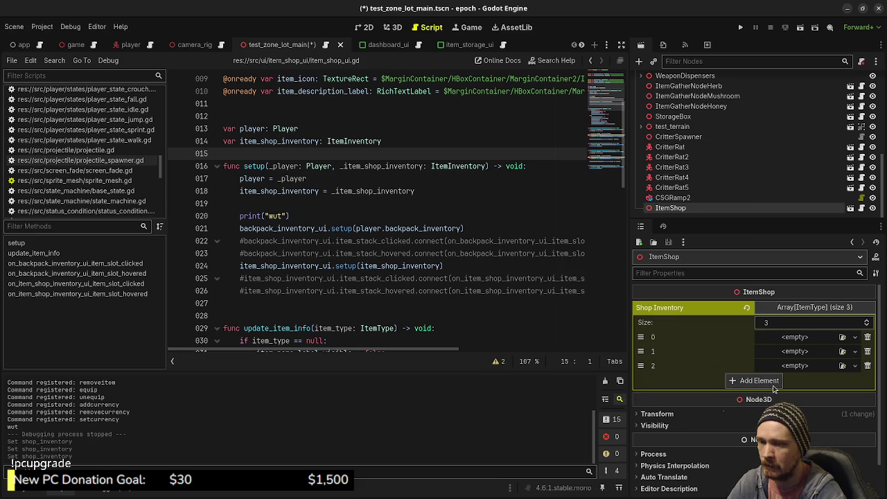
left_click(771, 381)
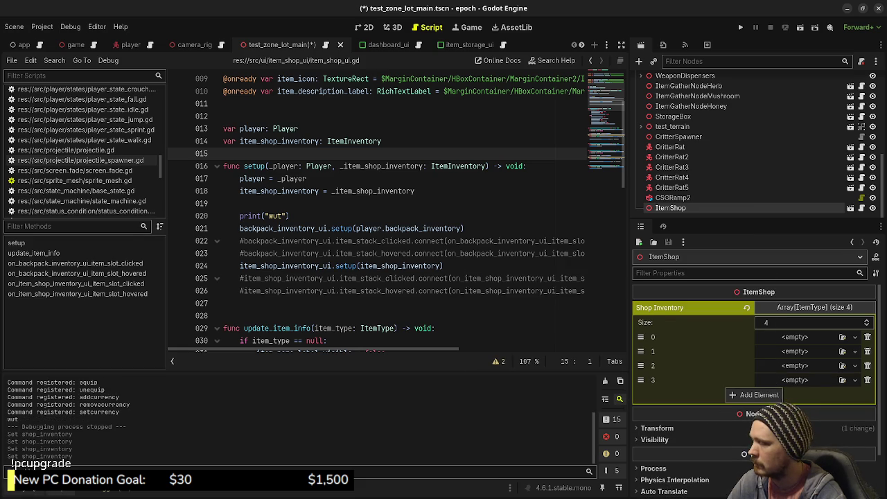
Fill the slots with potion, mega_potion, ammo box and antidote .tres files, then save and run
left_click(41, 488)
scroll(55, 385, "up", 3)
left_click(43, 367)
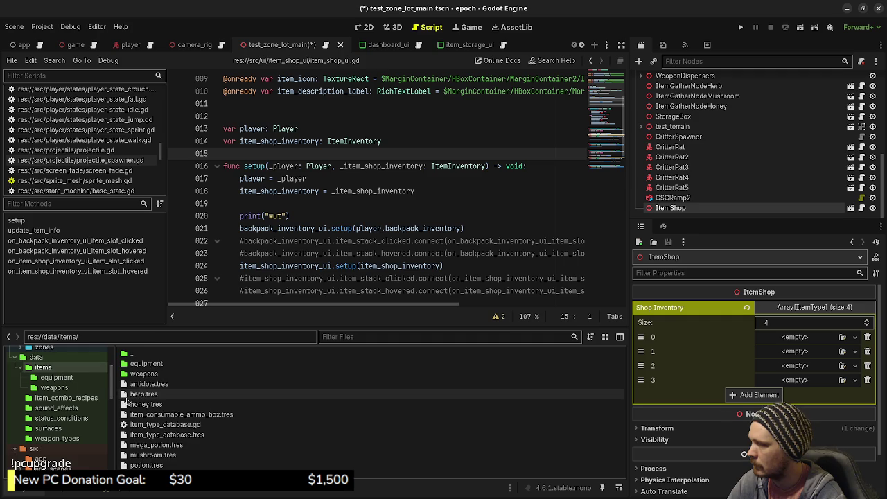
mouse_move(147, 465)
left_mouse_down()
mouse_move(664, 390)
mouse_move(804, 338)
left_mouse_up()
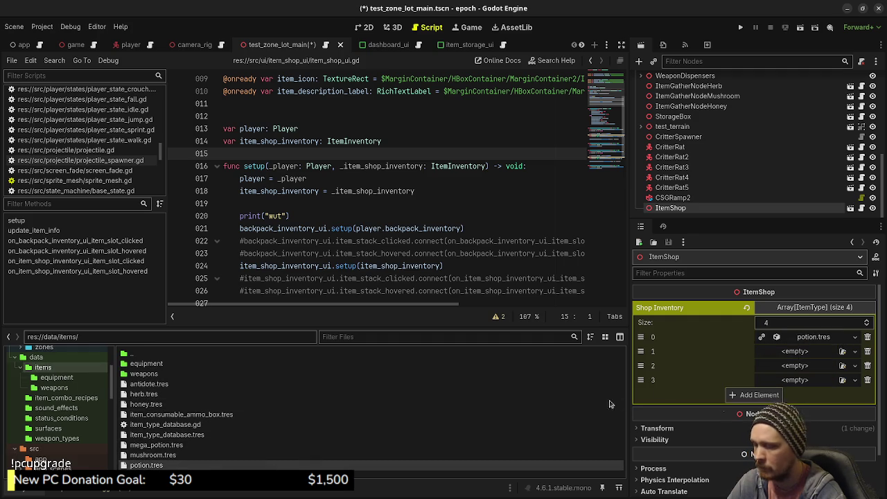
left_click_drag(154, 445, 797, 352)
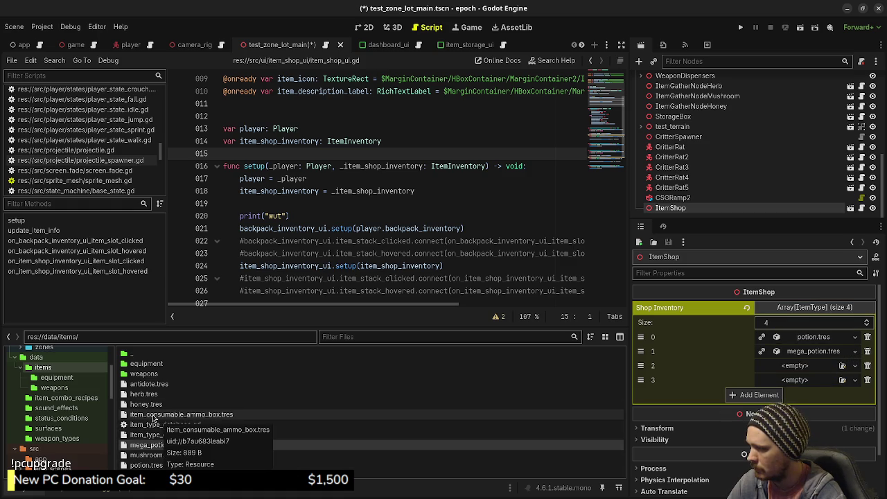
mouse_move(145, 415)
left_mouse_down()
mouse_move(762, 347)
mouse_move(775, 380)
left_mouse_up()
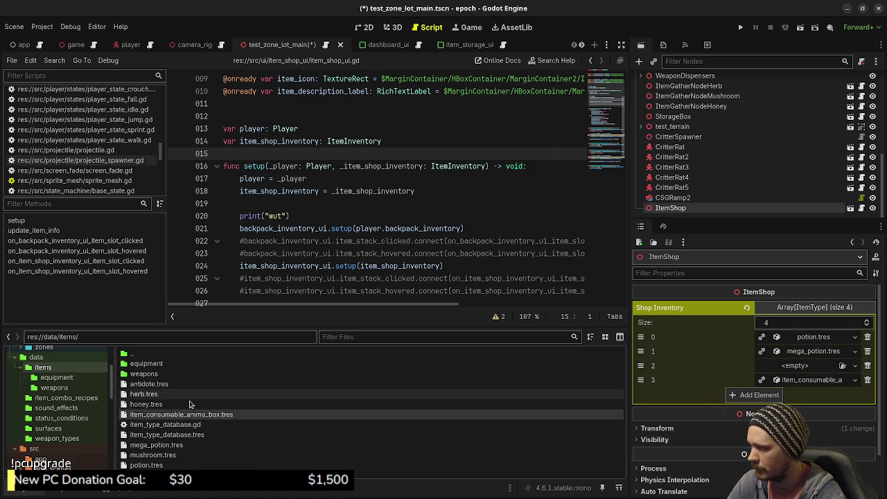
mouse_move(147, 384)
left_mouse_down()
mouse_move(819, 359)
mouse_move(803, 367)
left_mouse_up()
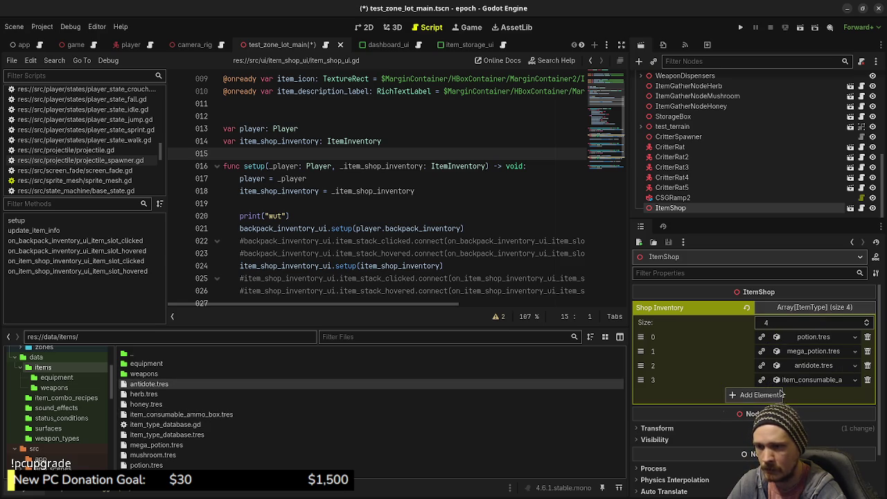
left_click(740, 27)
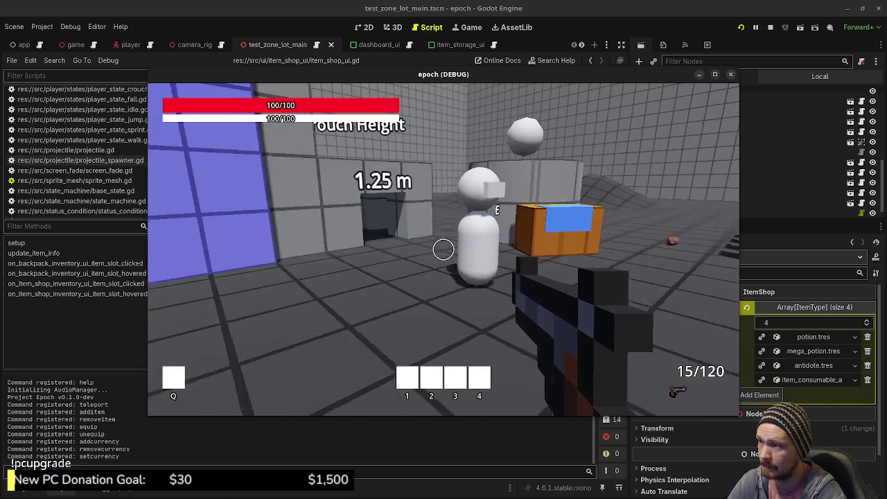
Walk to the ItemShop NPC and press E to open its shop UI, then stop the game
key("w")
key("e")
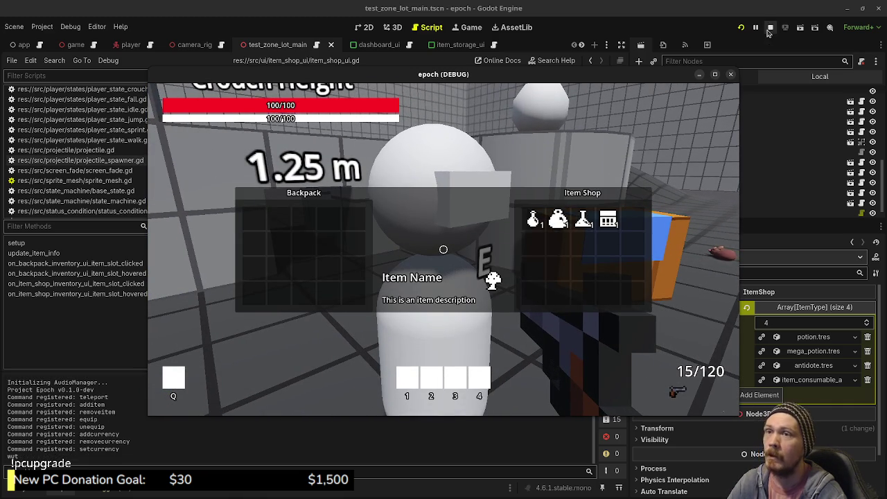
left_click(772, 28)
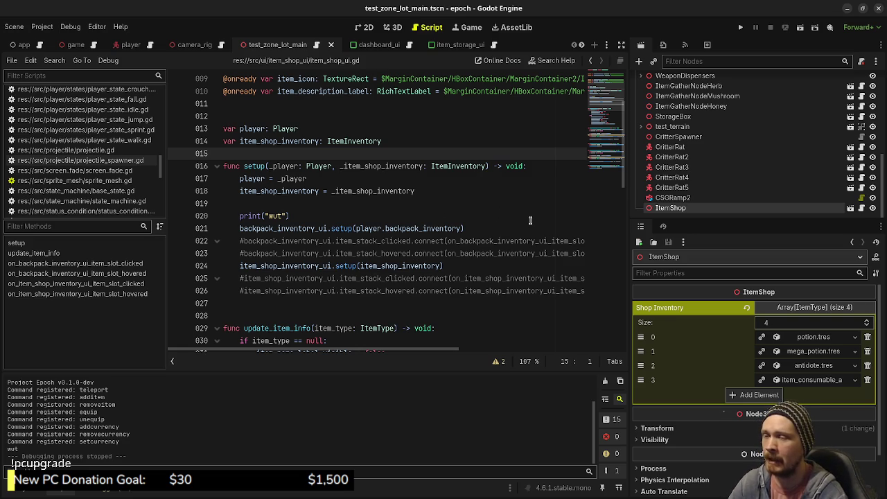
Open item_type.gd from the res://src/item/ folder in FileSystem
left_click(26, 492)
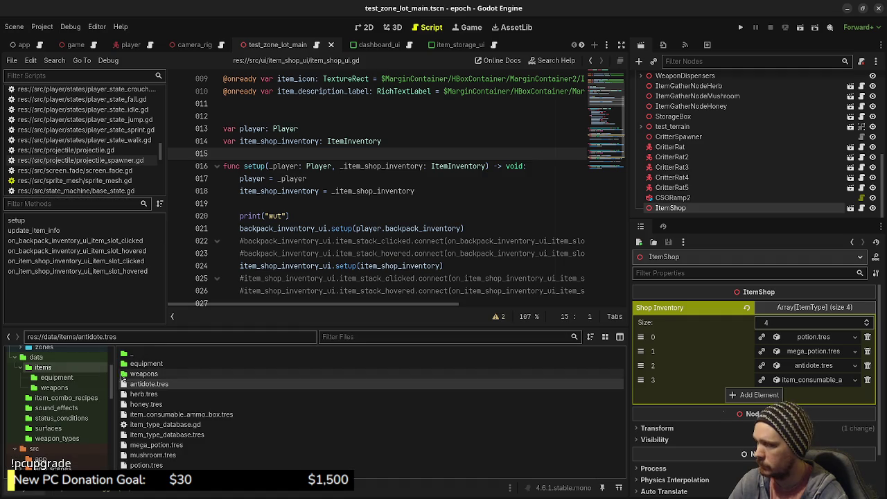
scroll(69, 374, "down", 10)
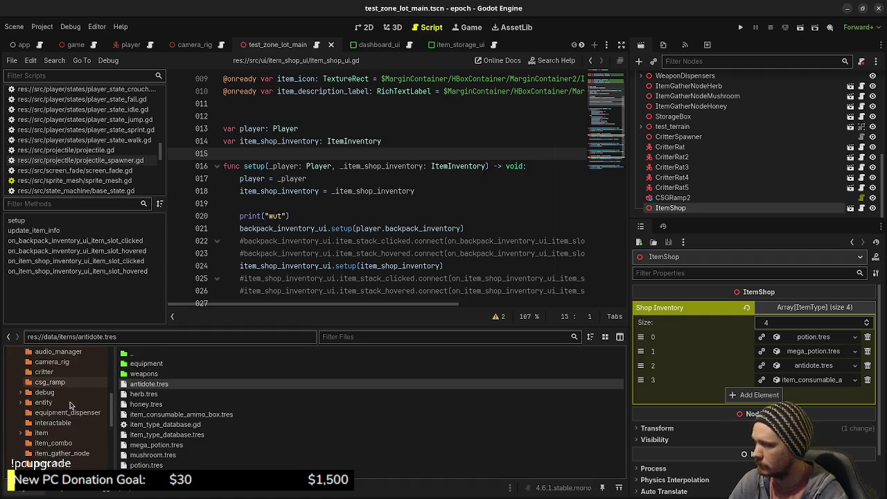
left_click(40, 369)
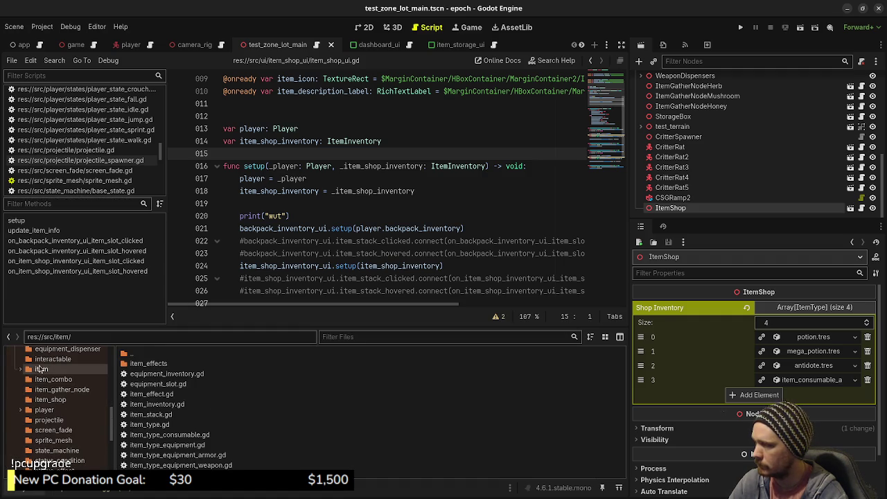
double_click(158, 425)
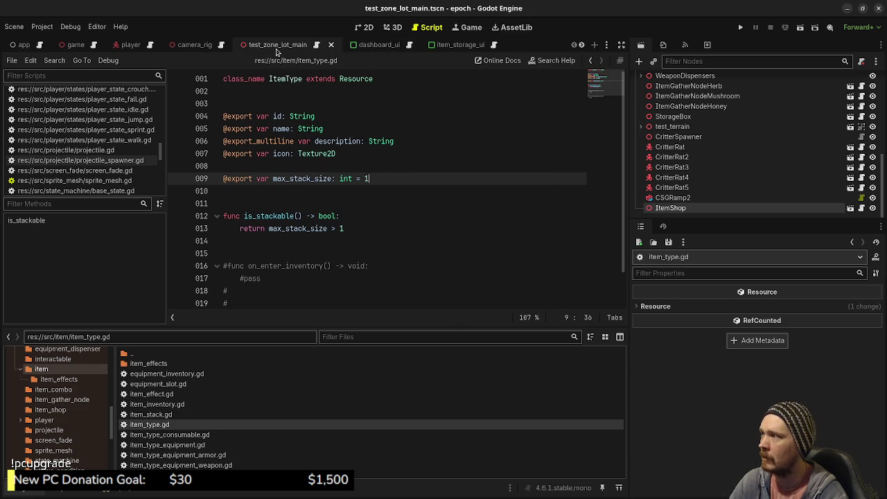
scroll(464, 45, "down", 5)
Switch to the item_shop scene and look over its ItemShop node
left_click(421, 45)
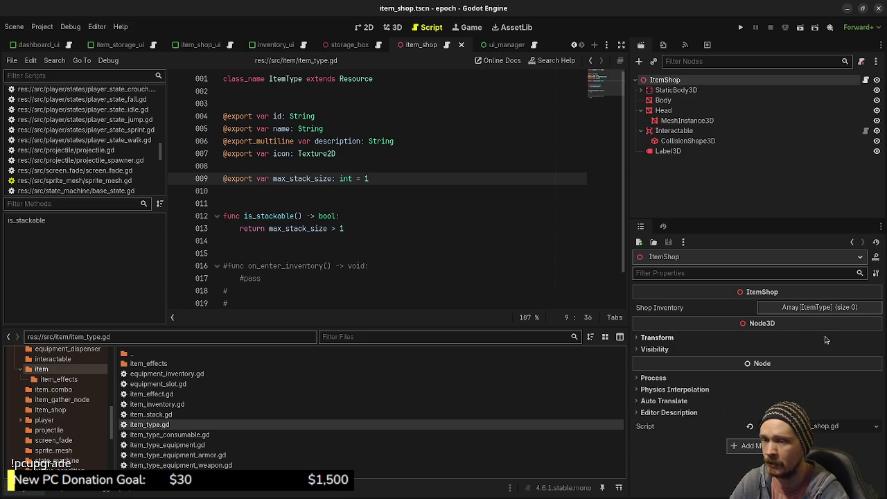
mouse_move(349, 49)
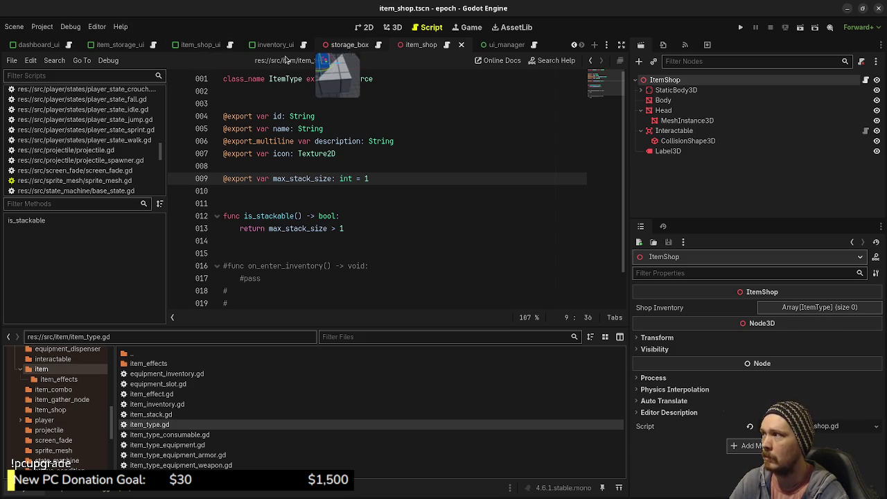
scroll(132, 48, "up", 5)
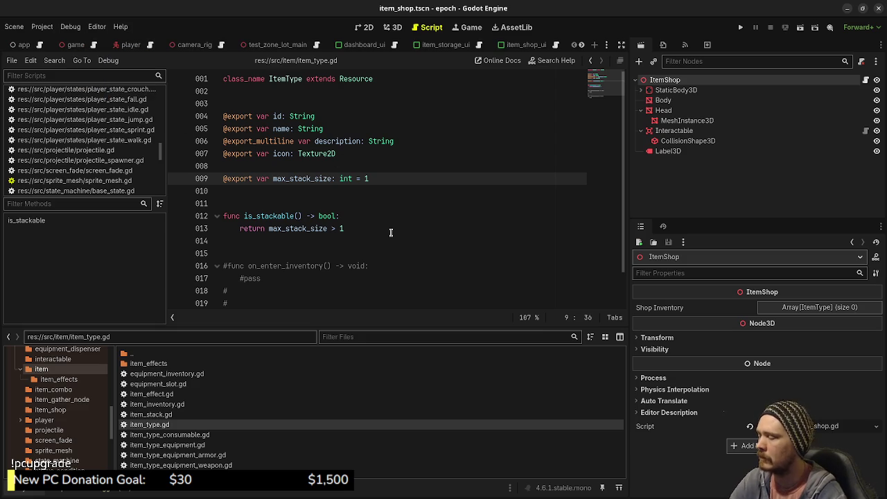
scroll(454, 47, "down", 5)
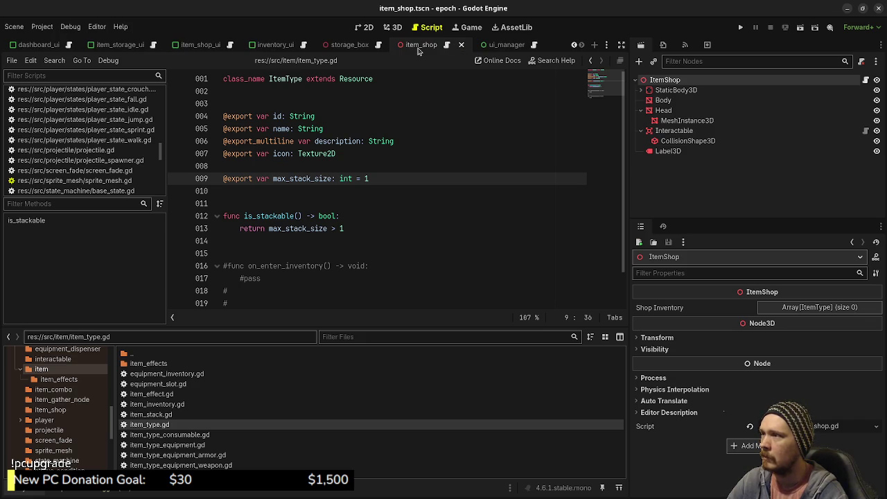
scroll(102, 44, "down", 5)
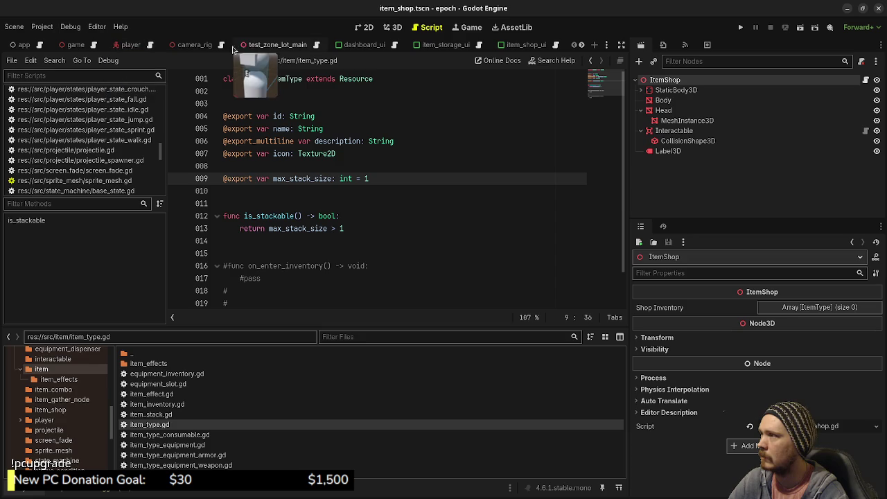
scroll(416, 44, "up", 5)
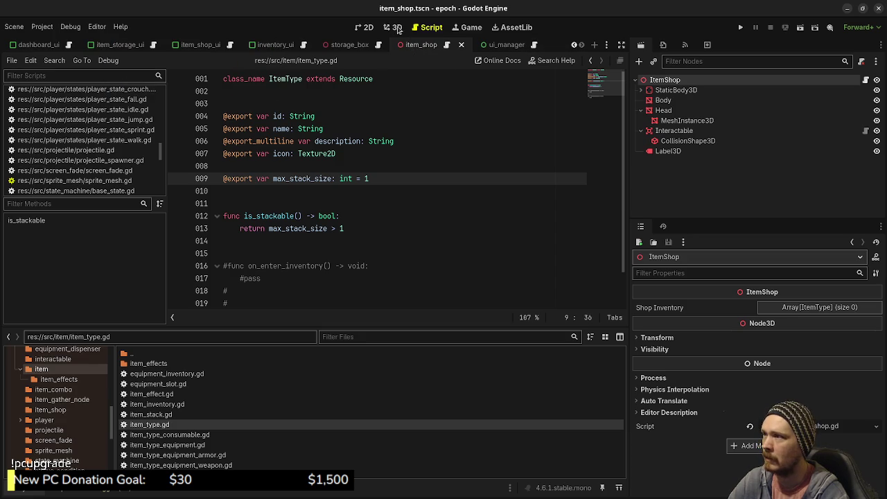
From the show_item_shop_ui call on line 14 of item_shop.gd, jump to its definition in ui_manager.gd
left_click(447, 45)
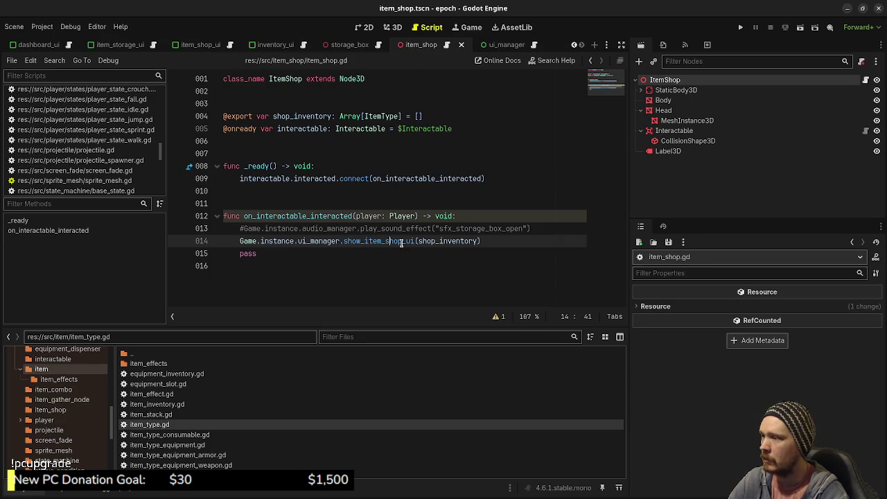
left_click(427, 241)
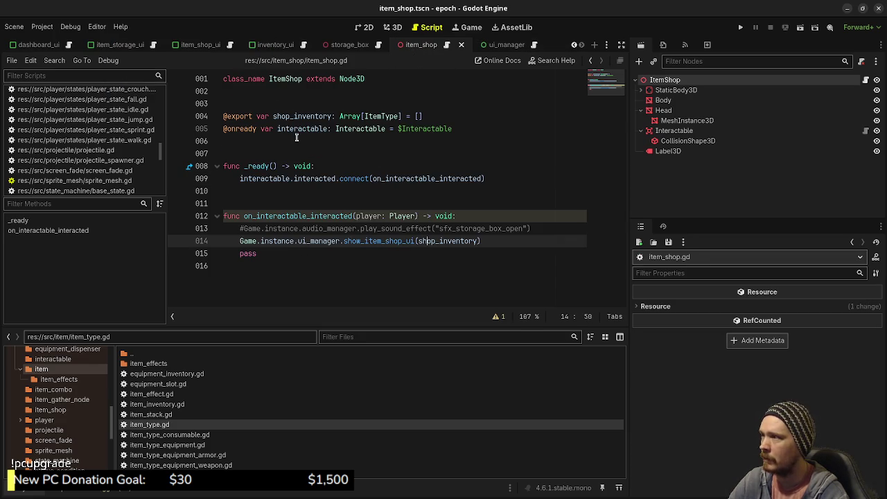
left_click(368, 241)
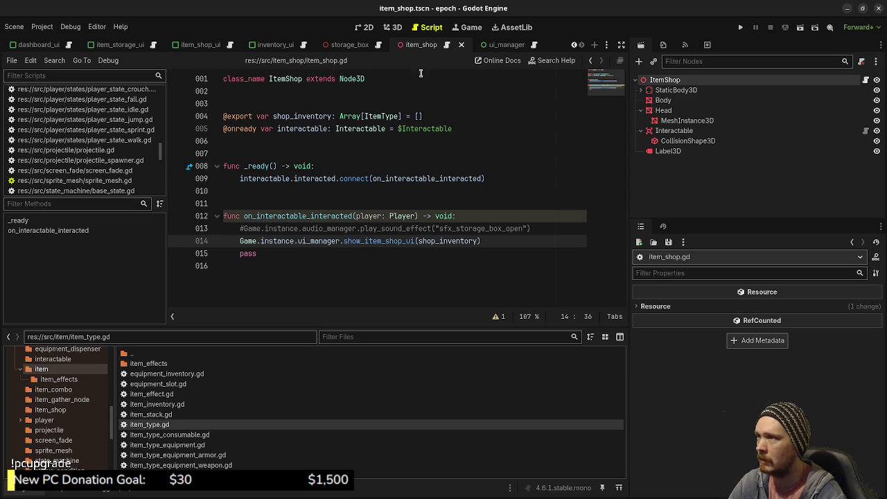
left_click(535, 50)
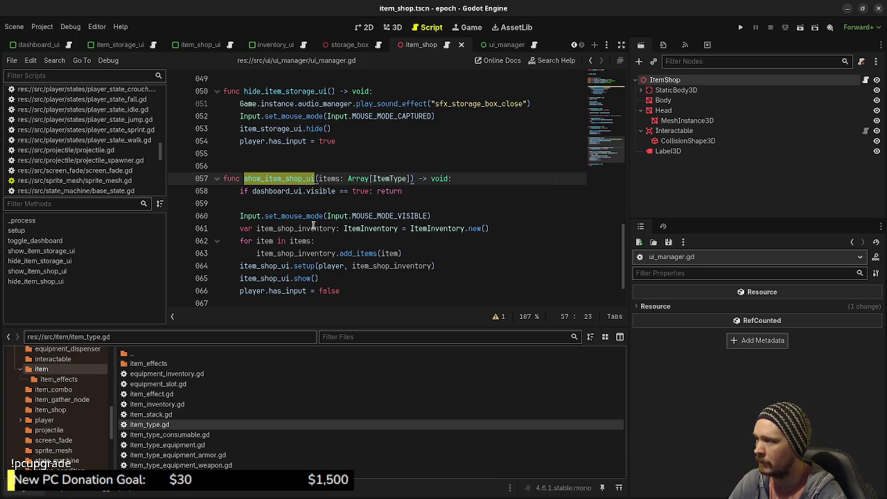
mouse_move(306, 258)
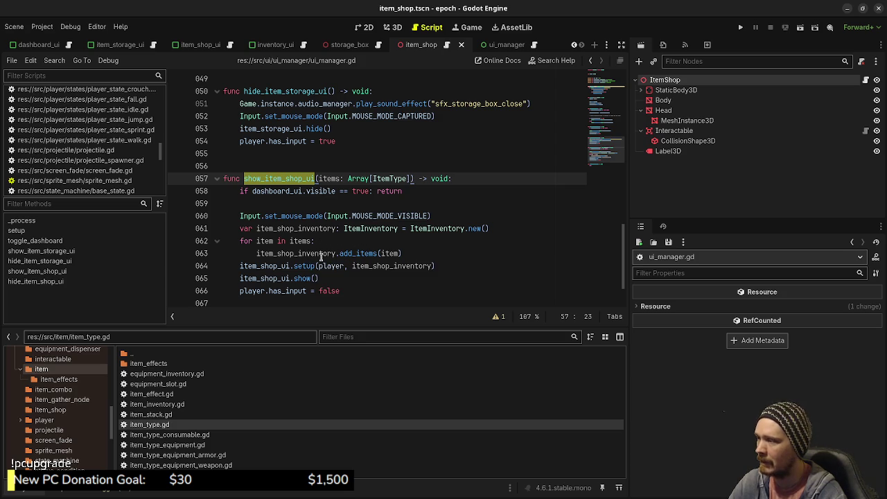
mouse_move(352, 255)
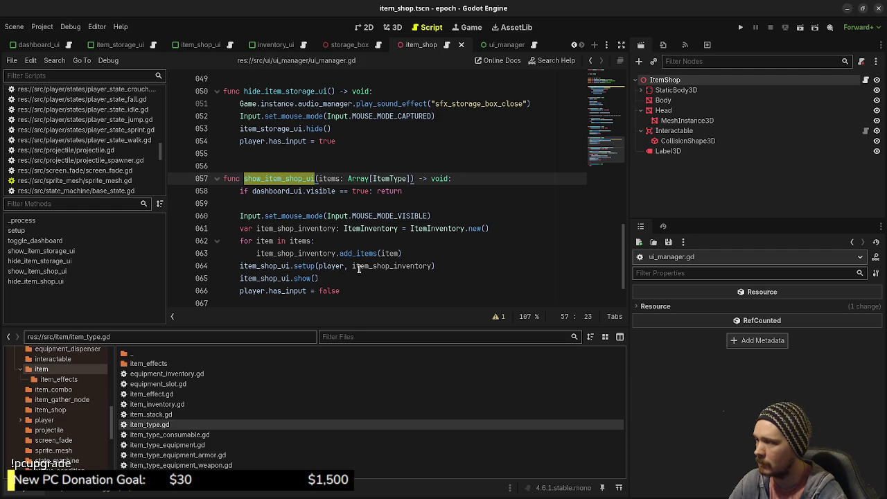
mouse_move(392, 269)
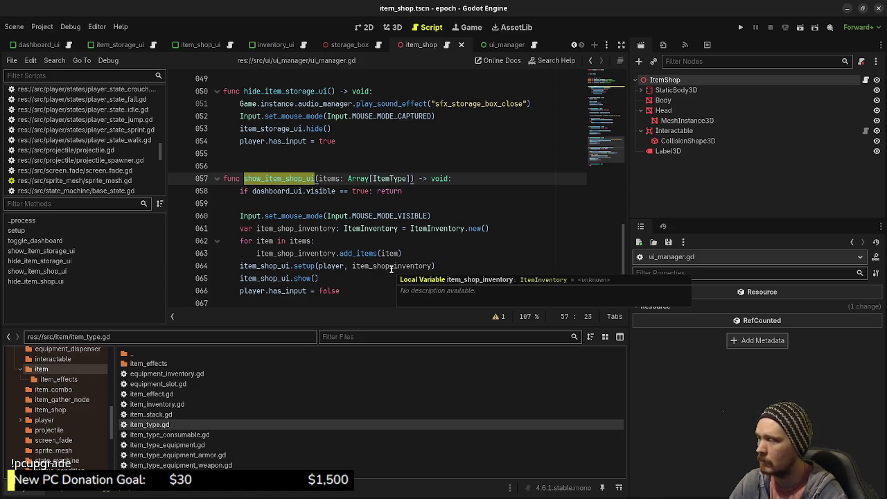
double_click(56, 369)
double_click(165, 424)
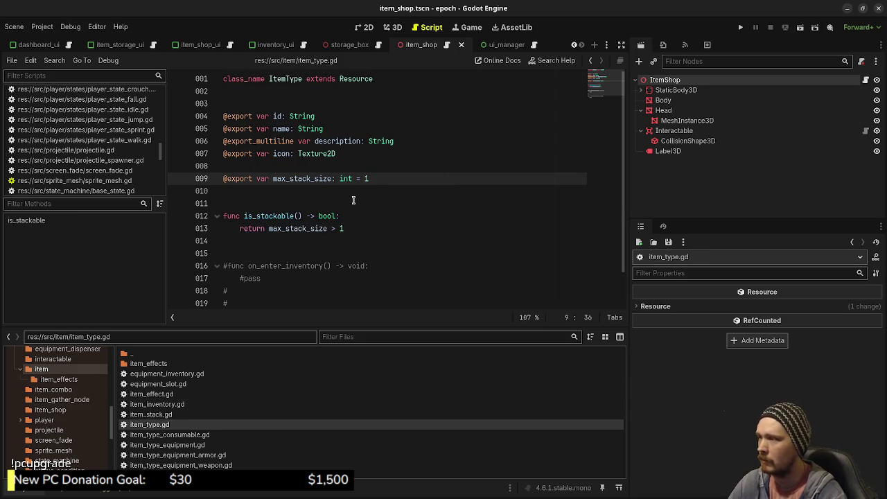
key("Return")
key("Return")
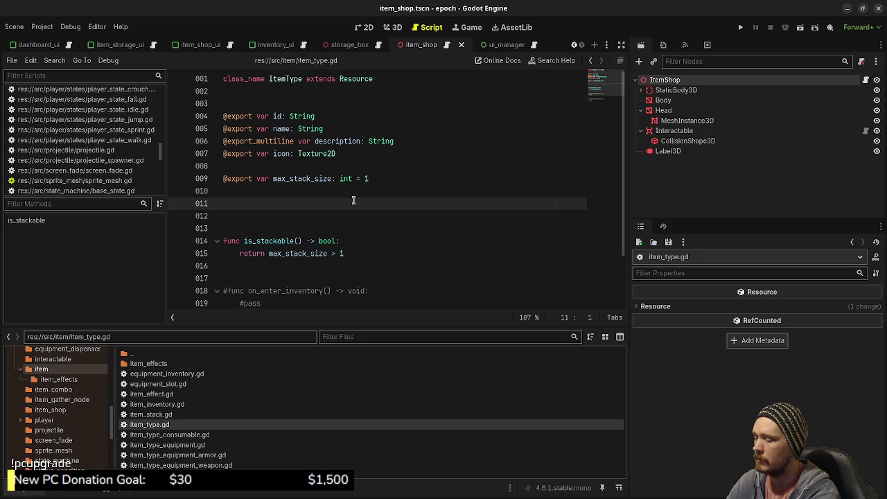
type("@export")
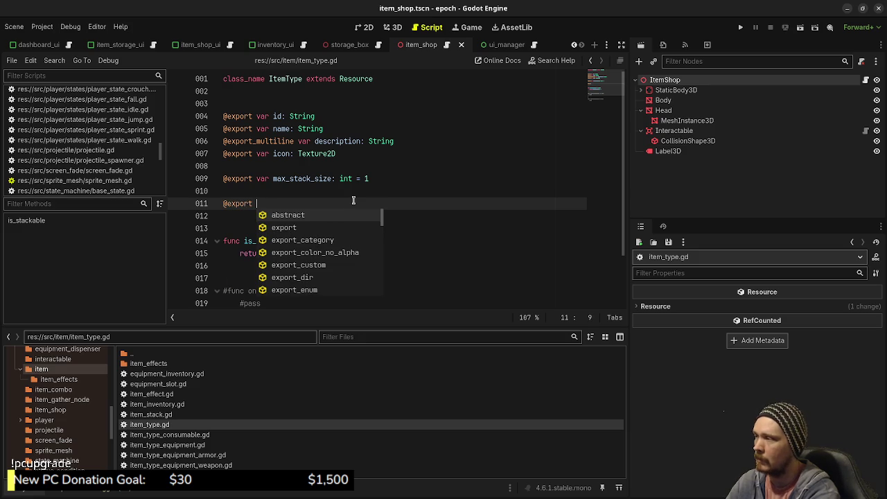
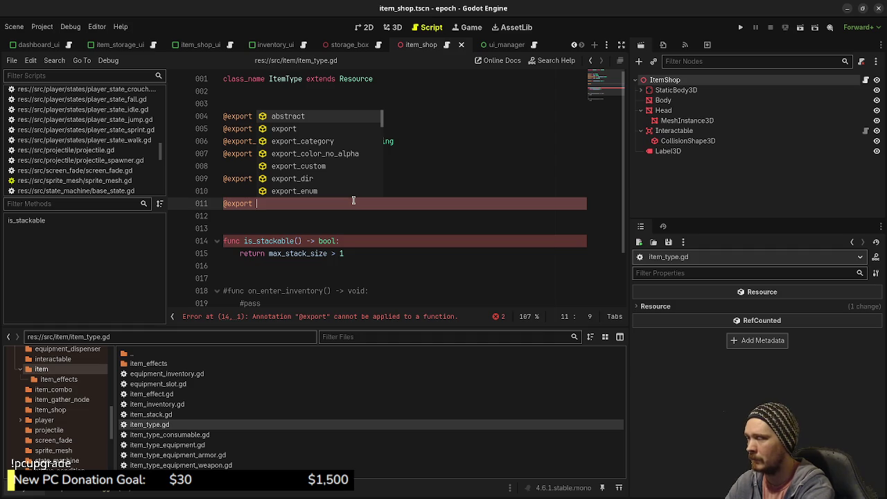
Declare 'var cost: int' in item_type.gd, fix its default to 0, and save
type("price")
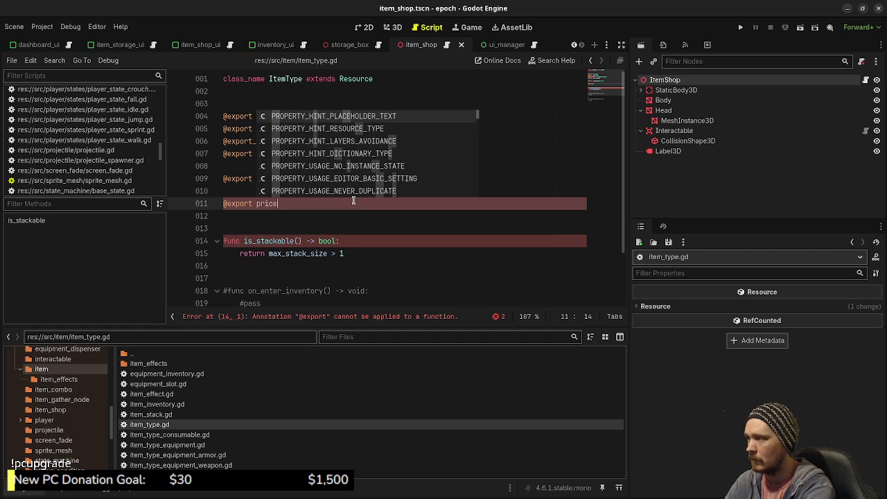
key("BackSpace")
key("BackSpace")
key("BackSpace")
key("BackSpace")
key("BackSpace")
key("BackSpace")
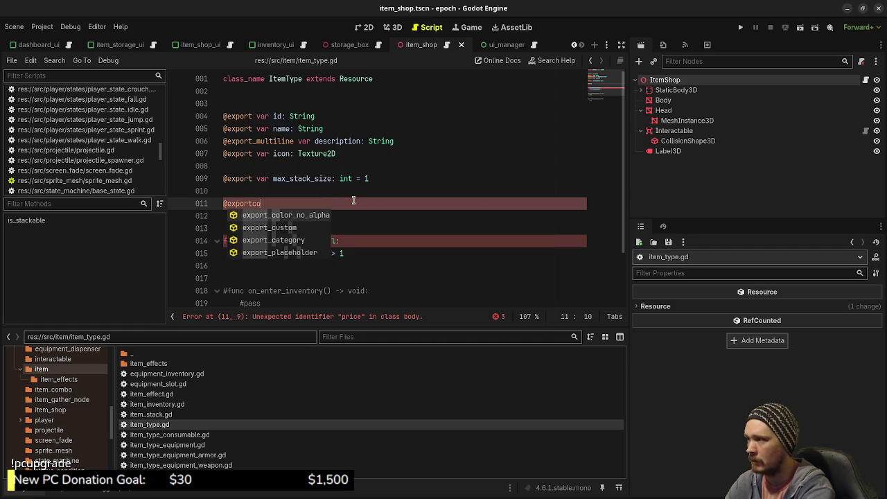
type("co")
key("BackSpace")
key("BackSpace")
type("var cost: ")
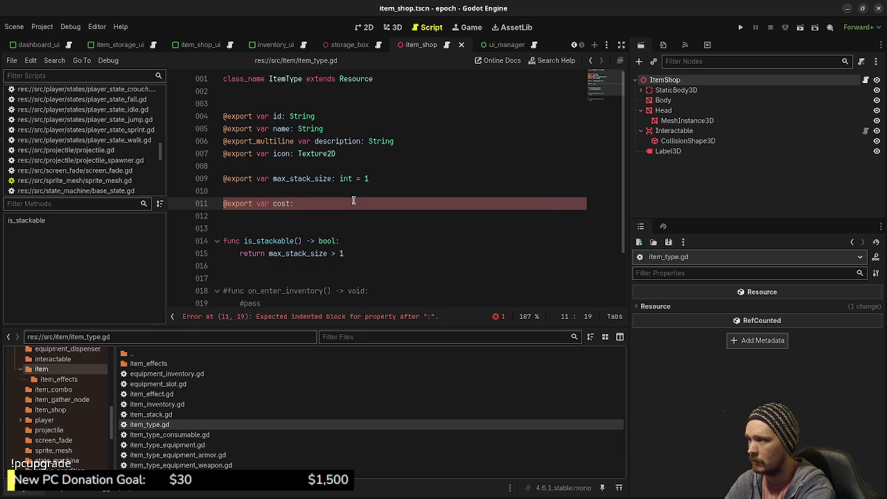
type("int ")
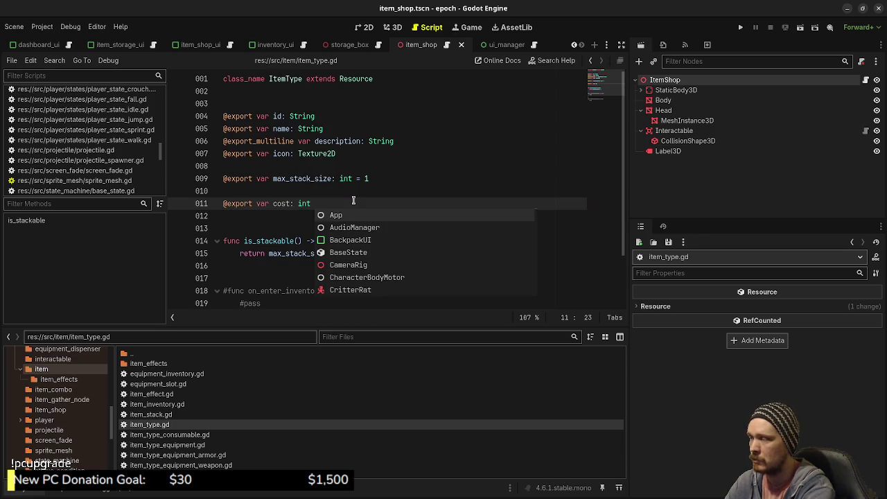
type("= 1")
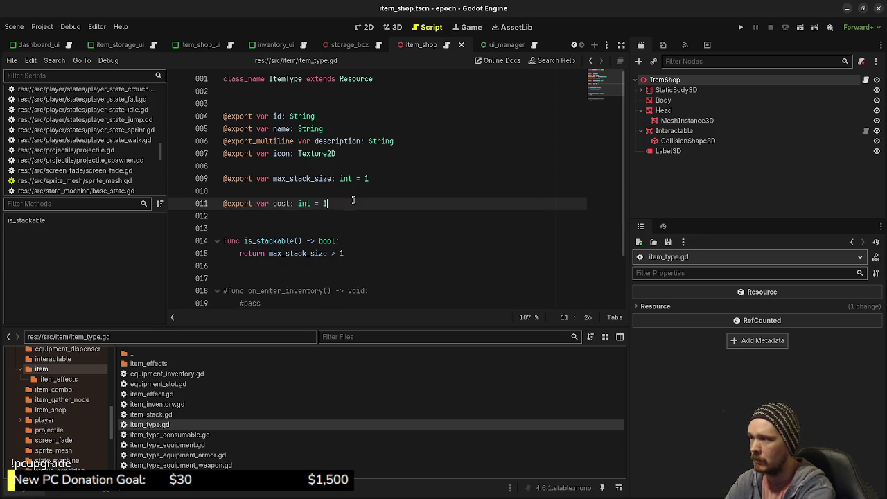
key("ctrl+s")
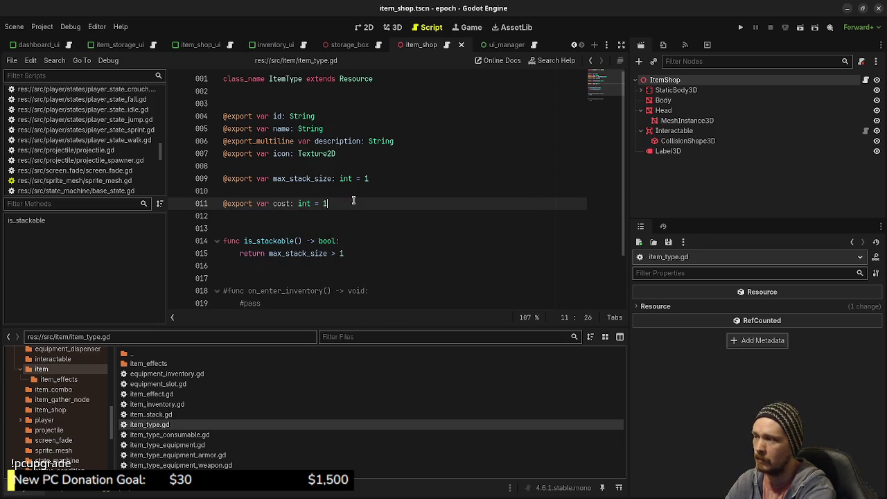
key("BackSpace")
type("0")
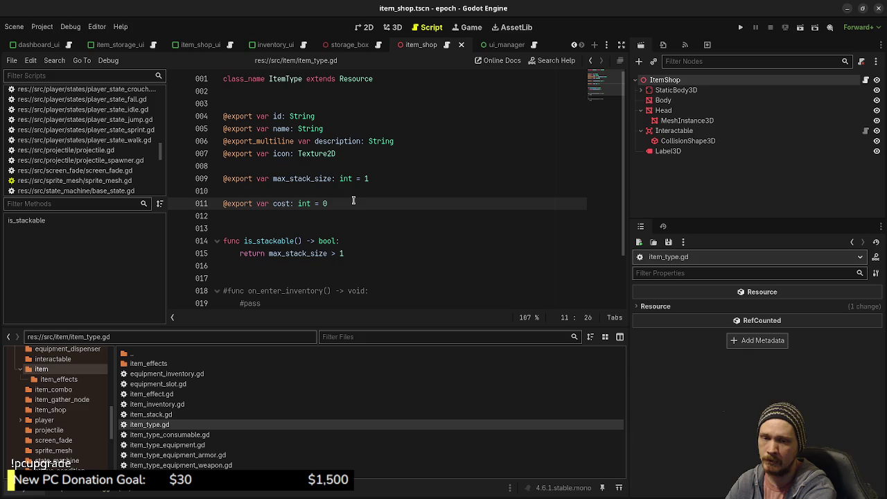
key("ctrl+s")
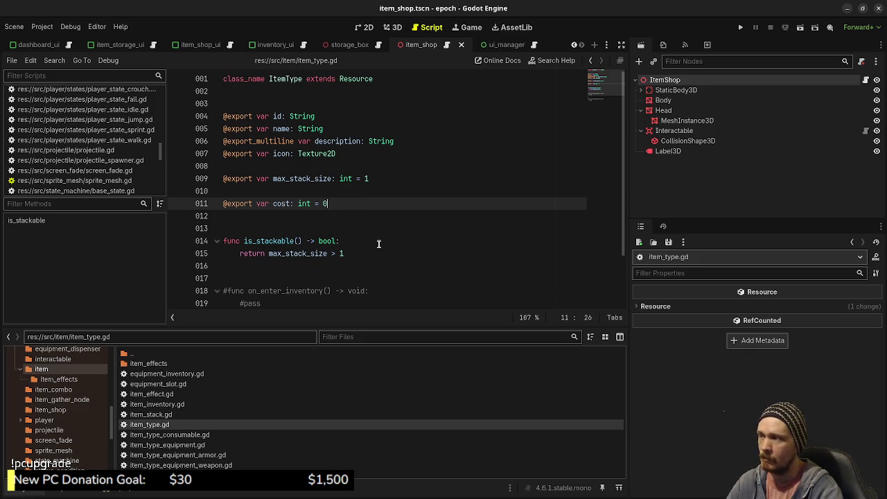
Open item_shop_ui.gd from the ItemShopUI scene and scroll to update_item_info
left_click(446, 46)
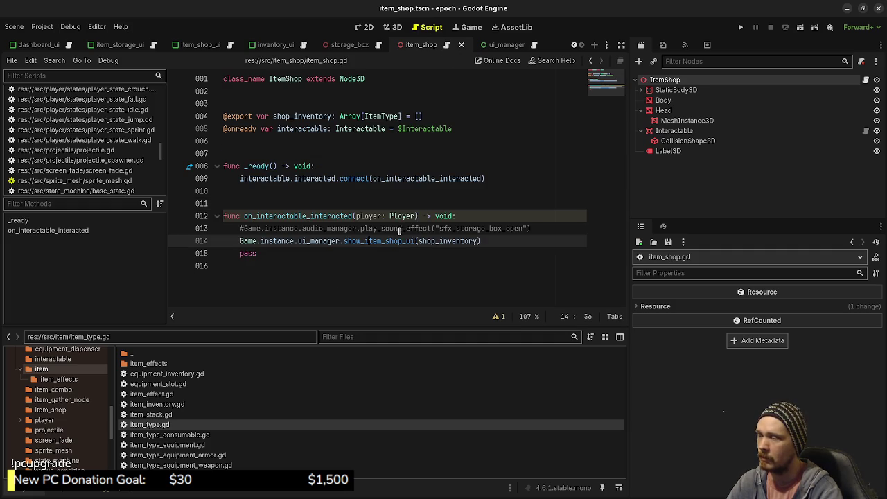
left_click(199, 44)
left_click(230, 45)
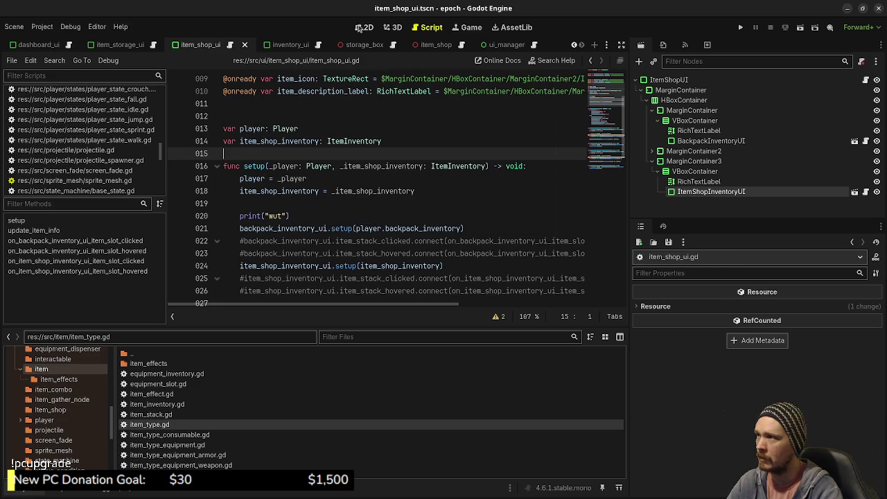
left_click(364, 27)
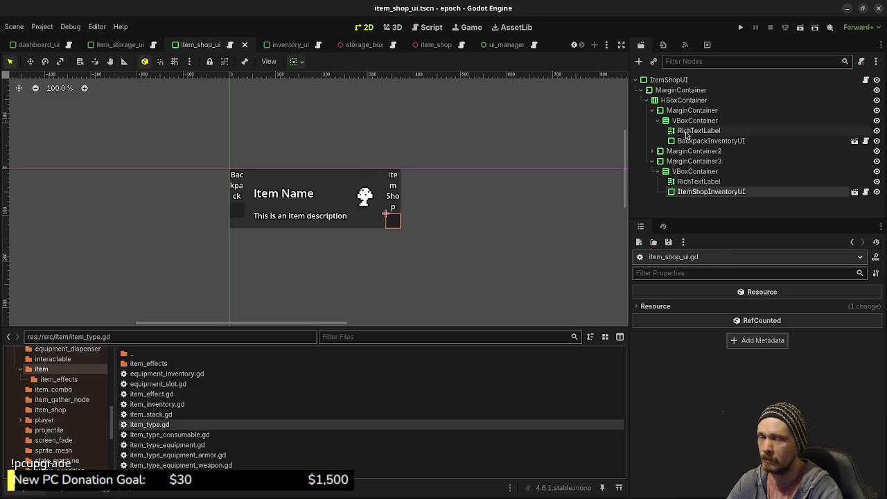
left_click(862, 82)
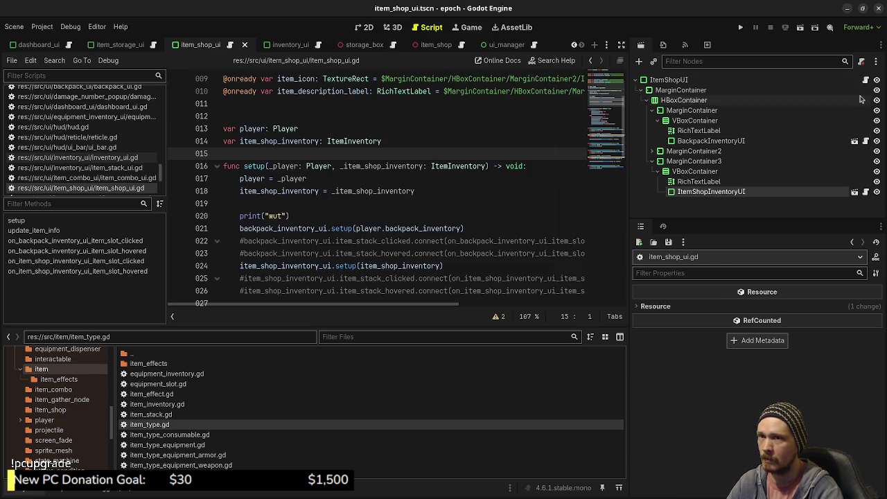
scroll(391, 242, "down", 4)
scroll(392, 239, "down", 3)
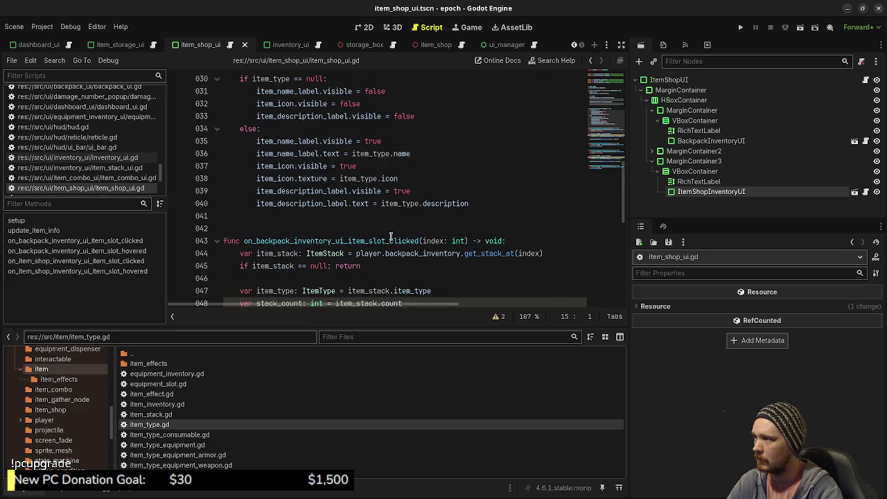
scroll(377, 162, "up", 1)
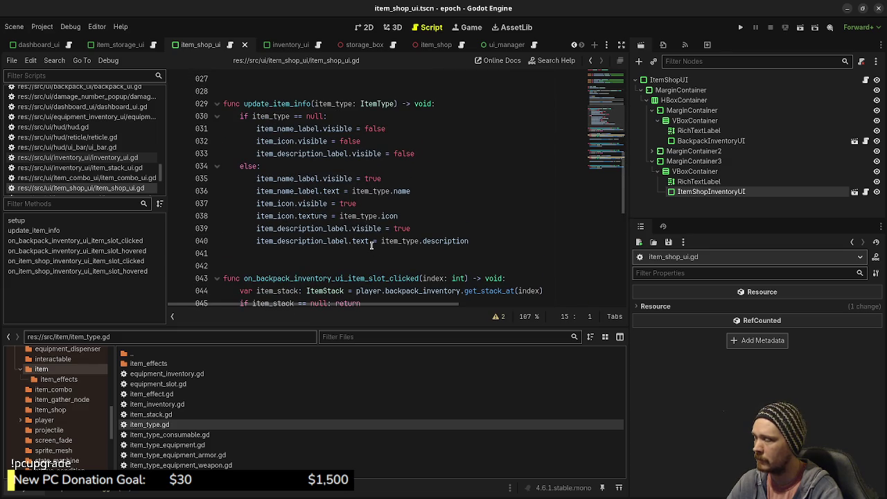
Append " (" + item_type.cost to the item name label's text and save
left_click(504, 239)
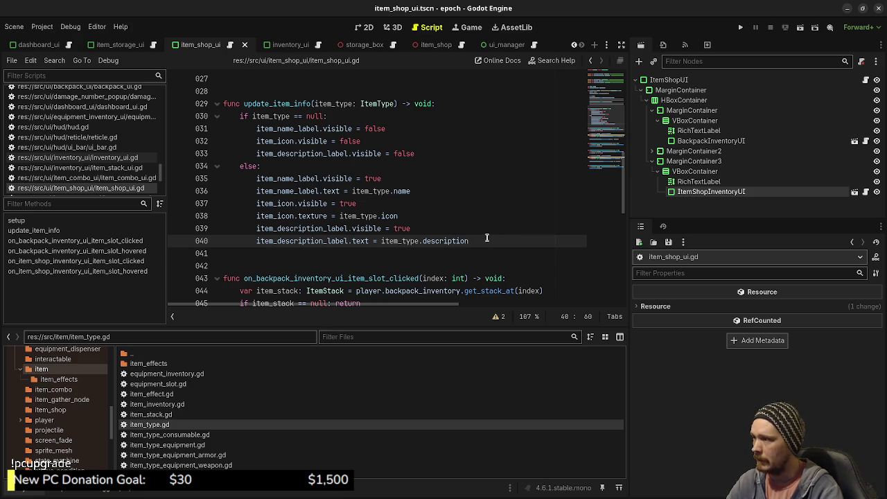
left_click(462, 187)
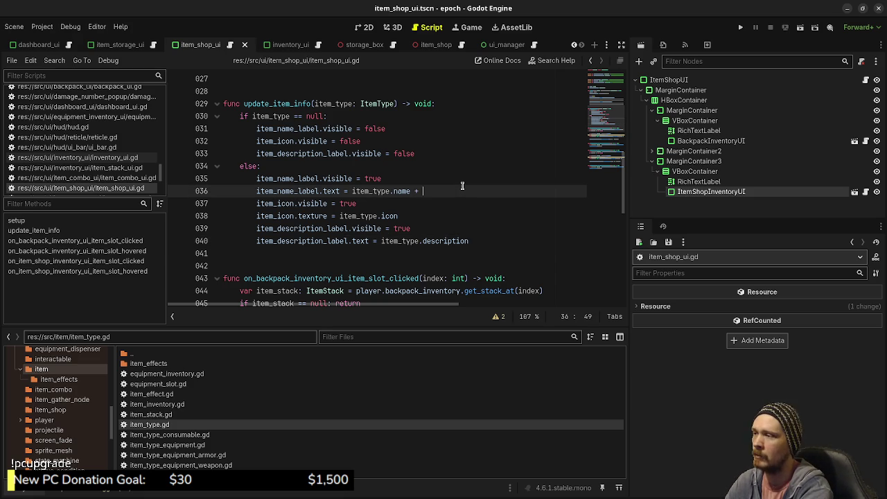
type("\" ")
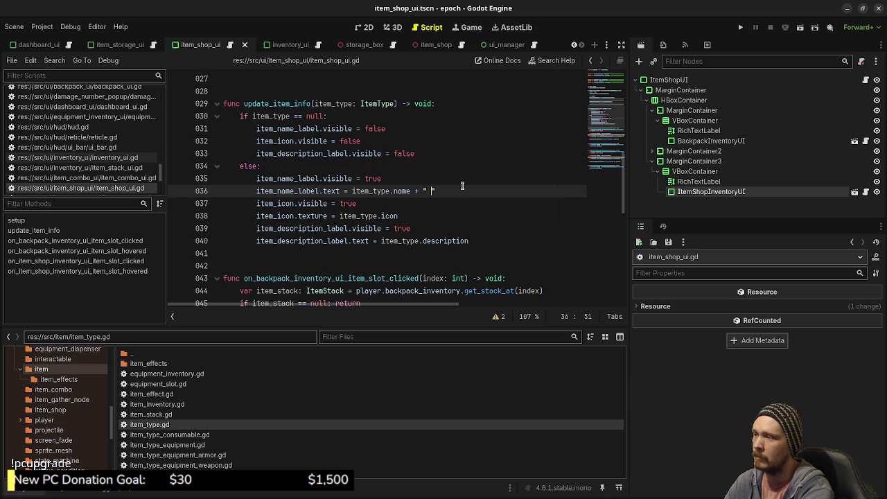
type("(")
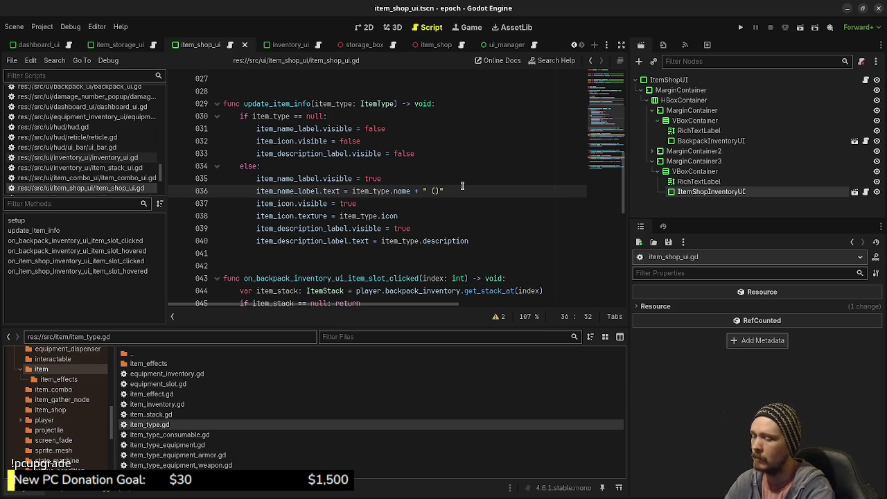
type("\"\"")
key("BackSpace")
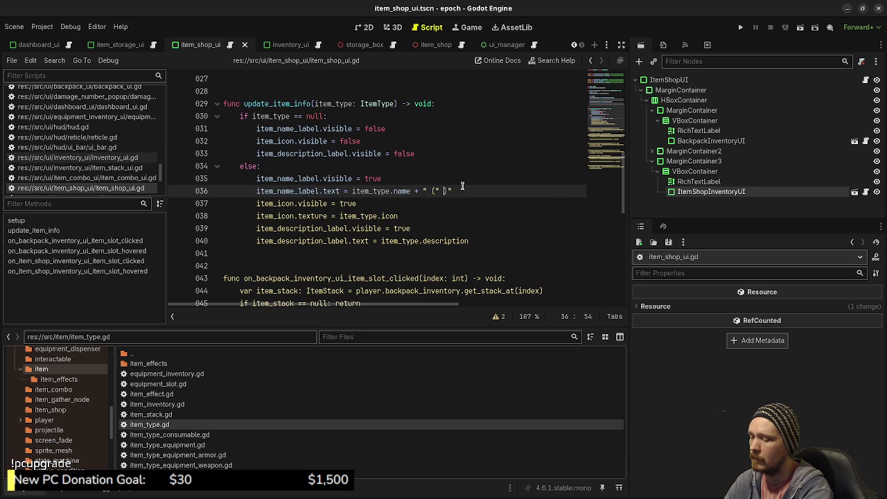
key("BackSpace")
type("\" \"")
key("BackSpace")
key("Left")
type("+ it")
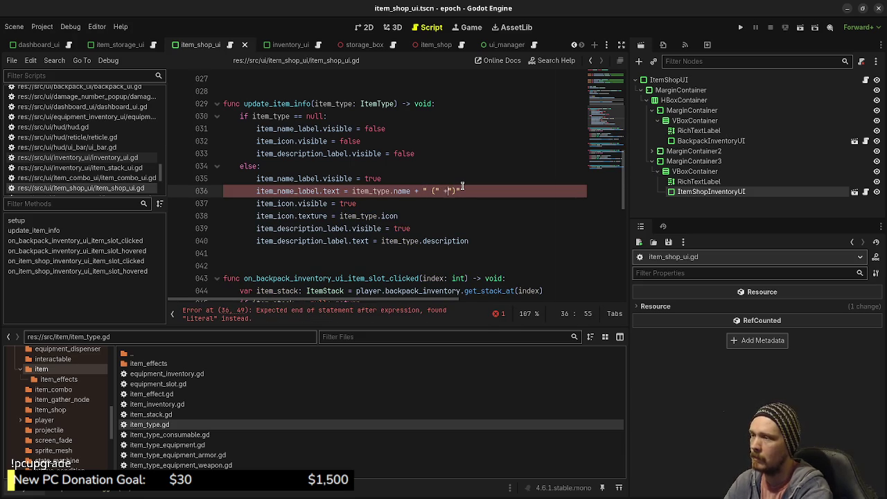
type("em_type.cost")
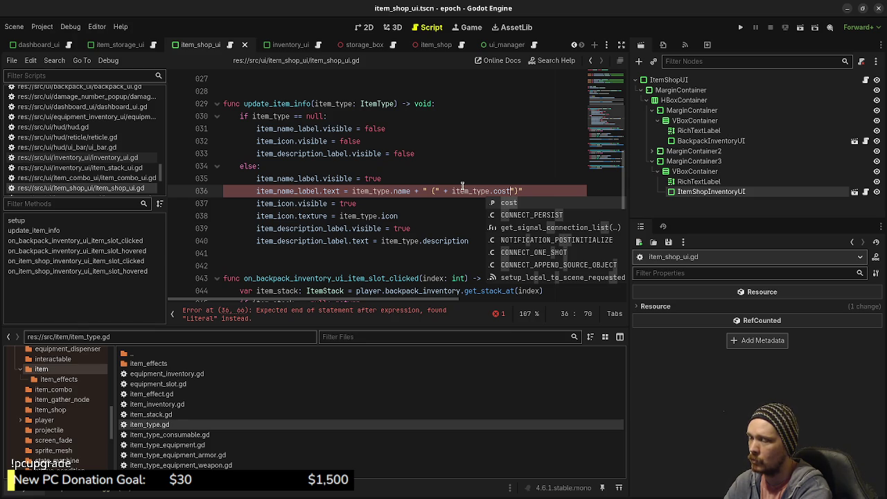
type("+")
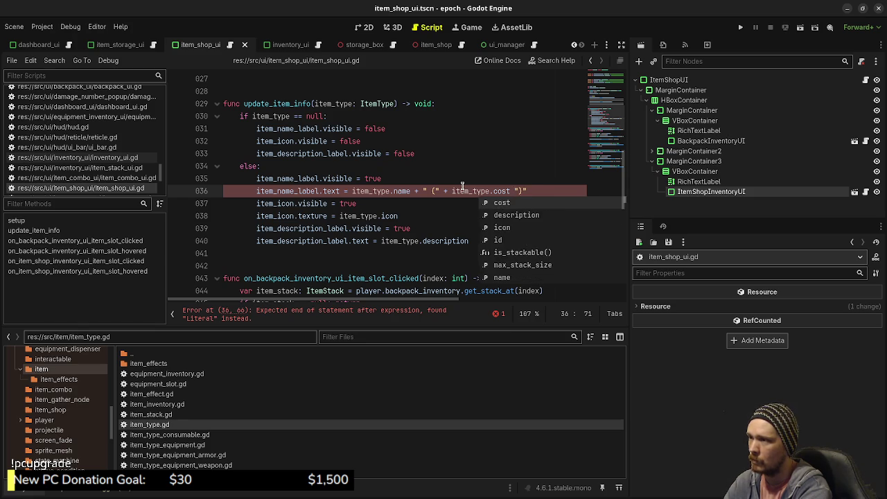
key("ctrl+s")
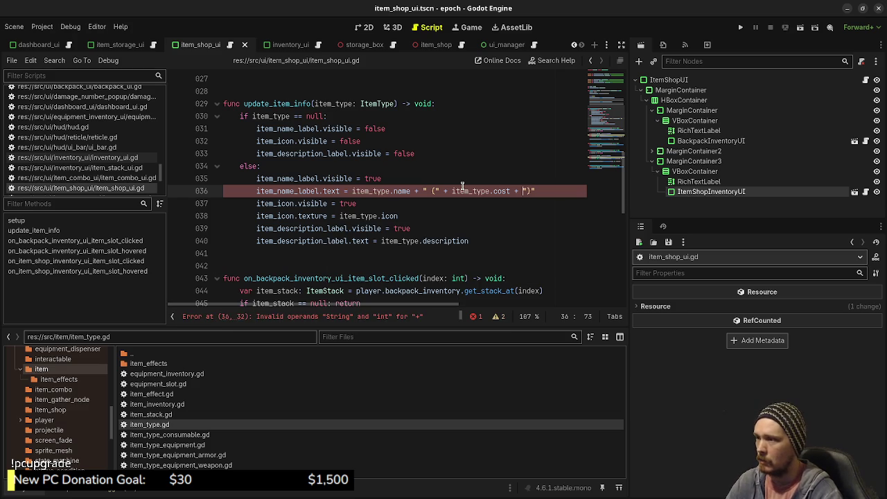
Wrap the cost in str() and finish the label with the "c)" suffix
left_click(444, 190)
type("str(")
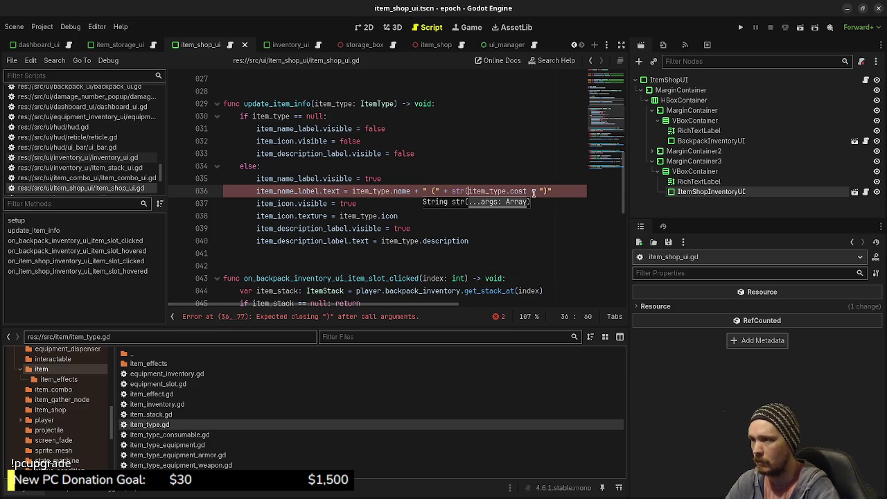
left_click(532, 191)
type(")")
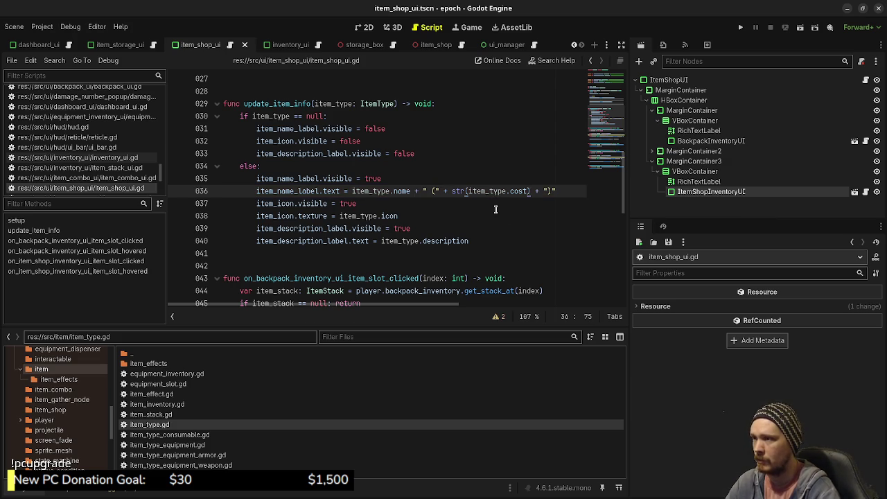
left_click(547, 191)
type("g")
key("BackSpace")
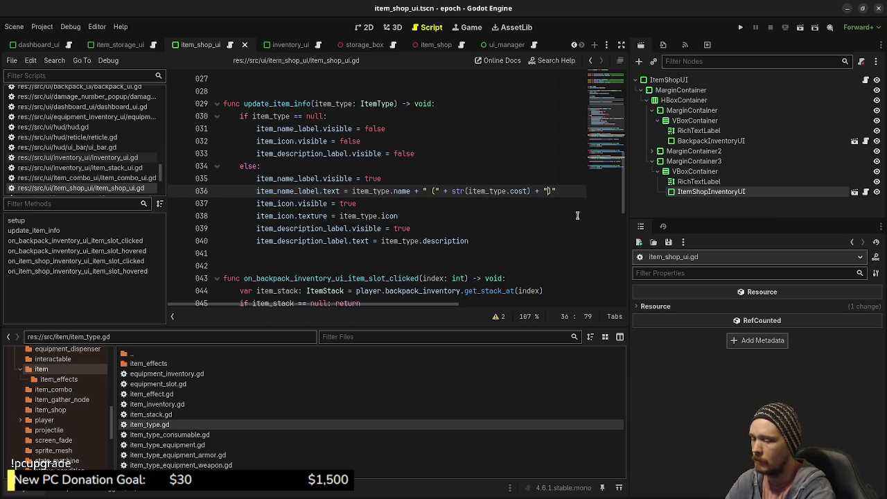
type("c")
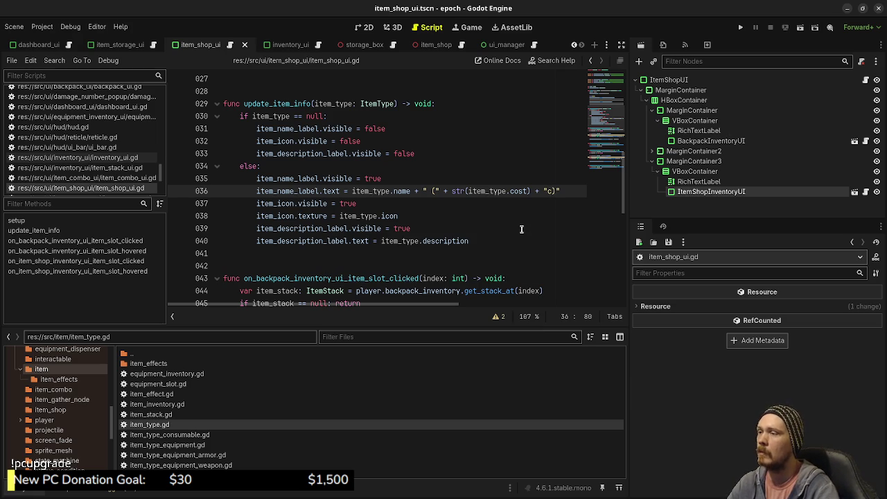
scroll(519, 234, "down", 8)
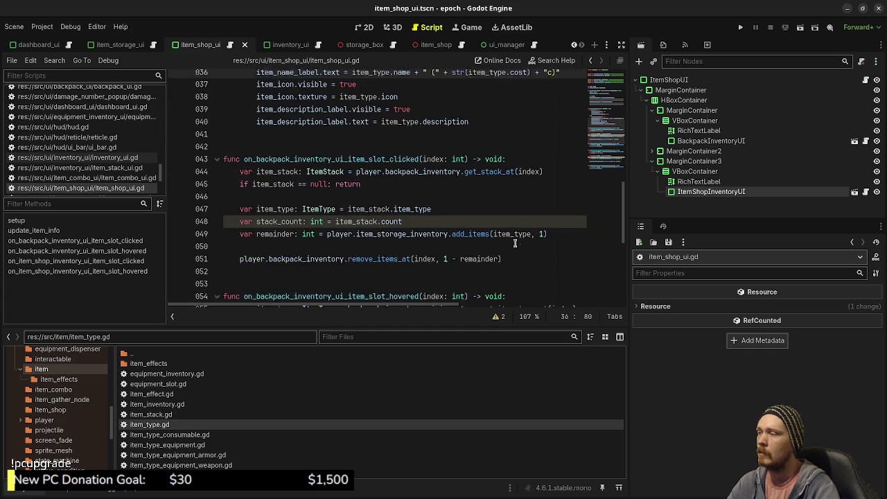
Run the project to test the shop in the debug window
scroll(515, 237, "up", 7)
scroll(515, 237, "up", 3)
scroll(515, 237, "down", 4)
scroll(515, 239, "up", 8)
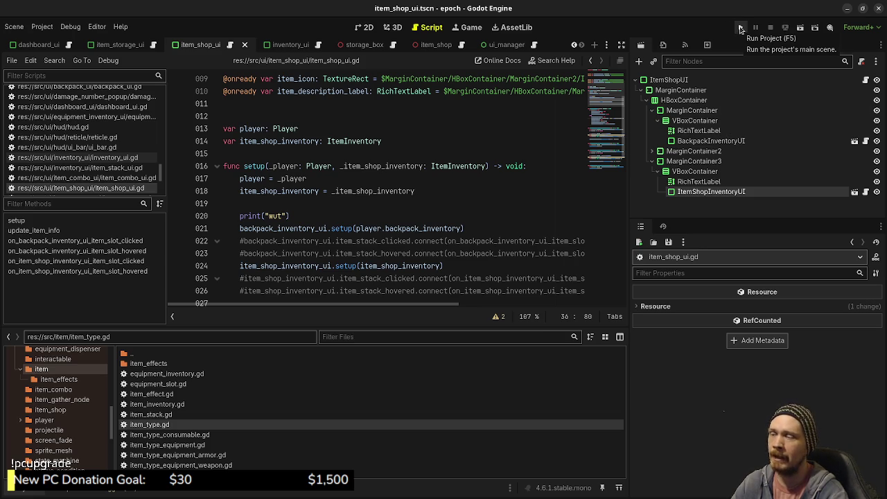
left_click(740, 28)
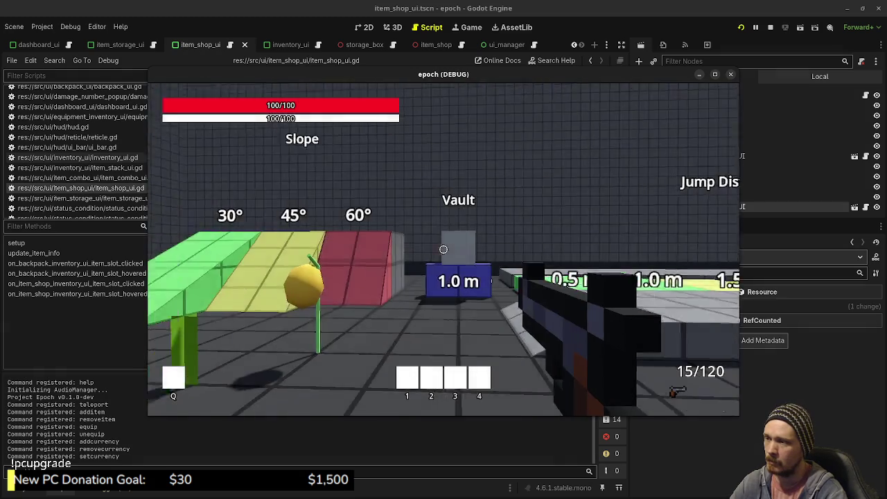
In the inventory, combine Herb and Mushroom twice to craft two potions
key("Tab")
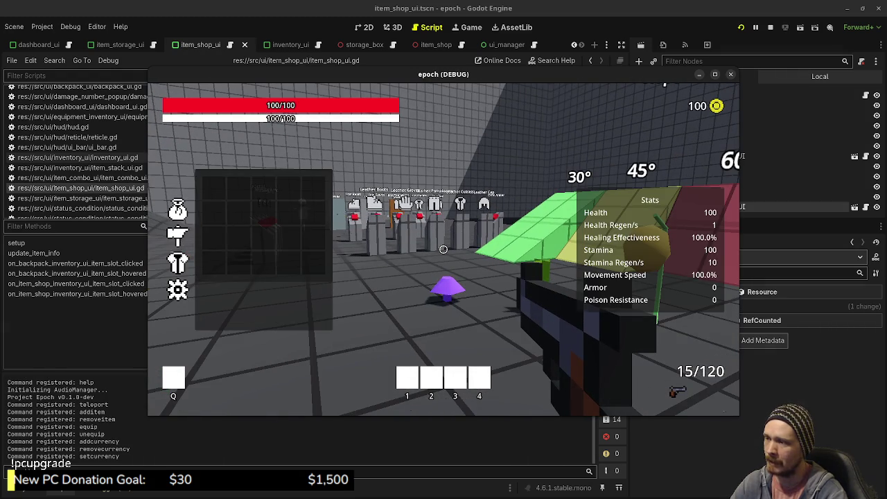
key("Tab")
key("w")
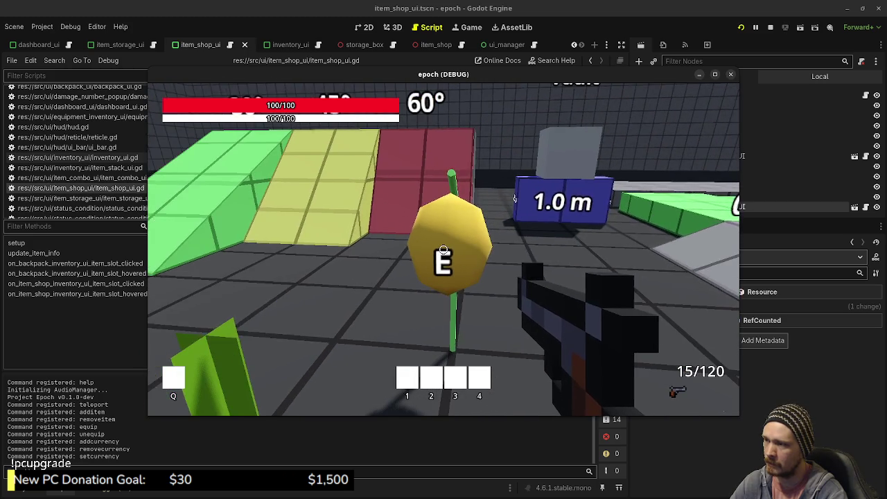
key("Tab")
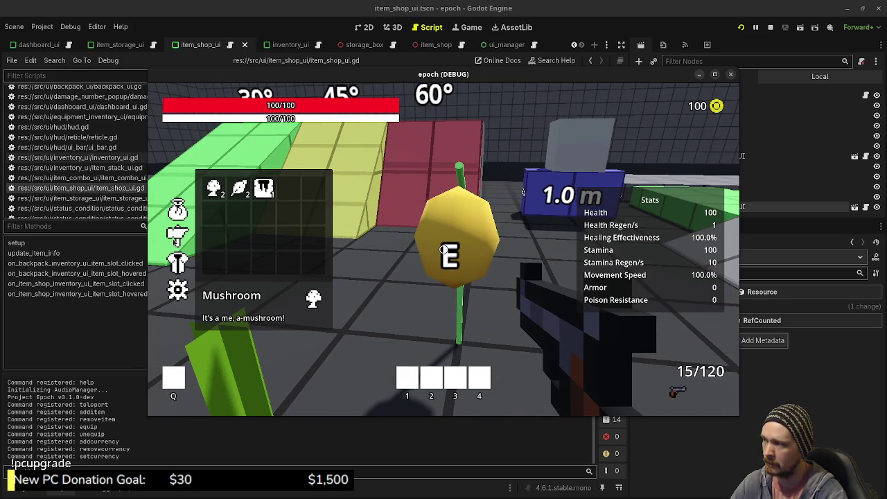
left_click(239, 188)
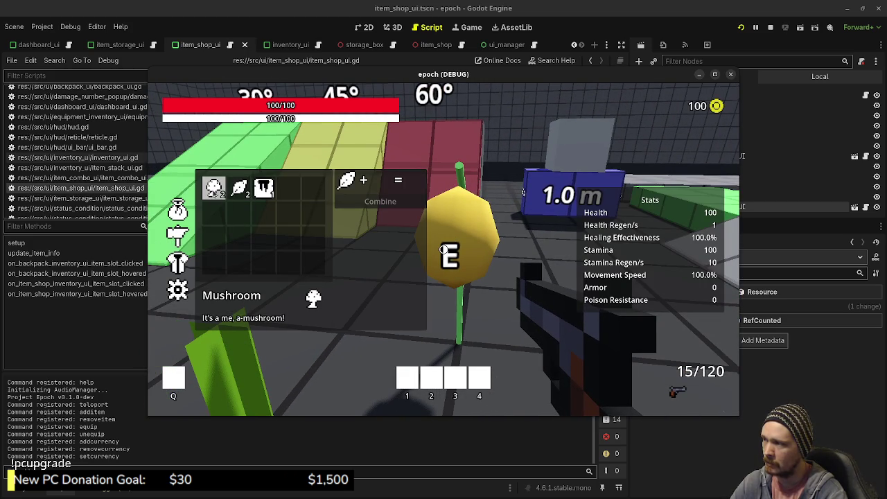
left_click(213, 189)
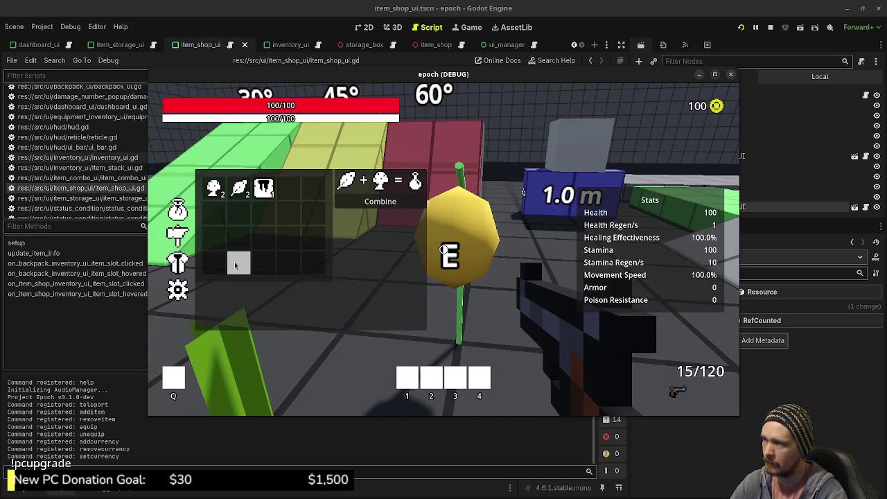
left_click(389, 206)
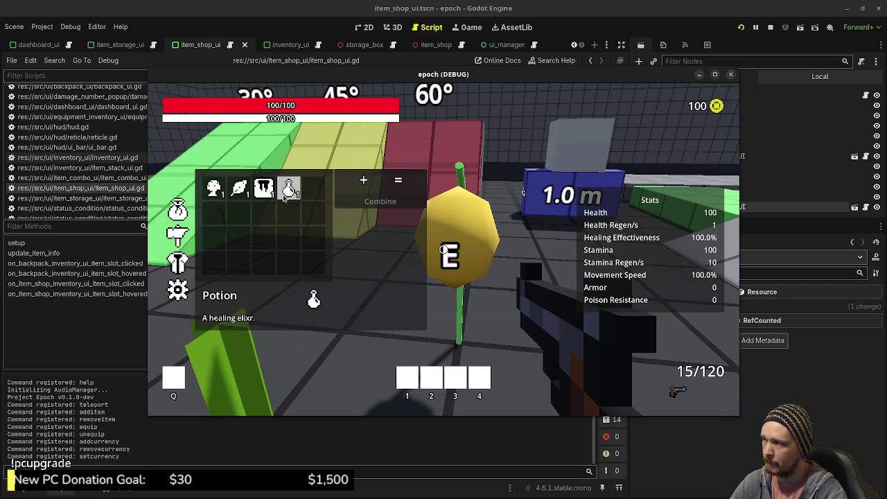
left_click(213, 188)
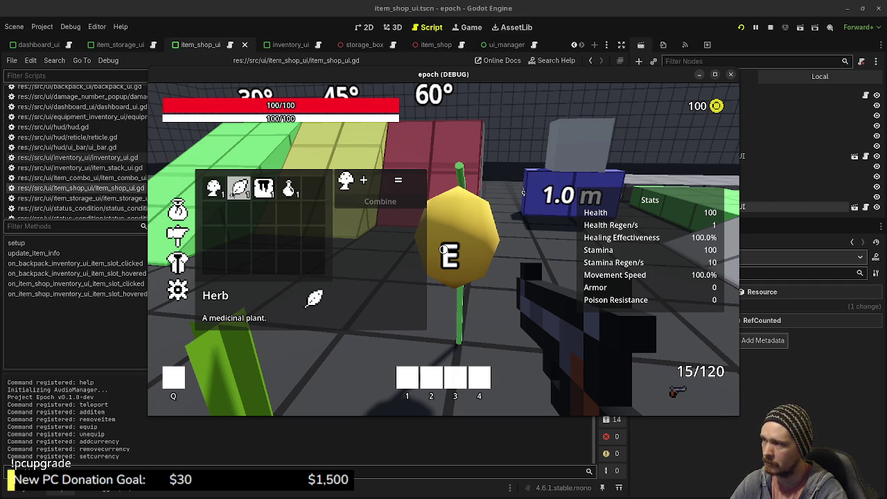
left_click(239, 188)
left_click(393, 206)
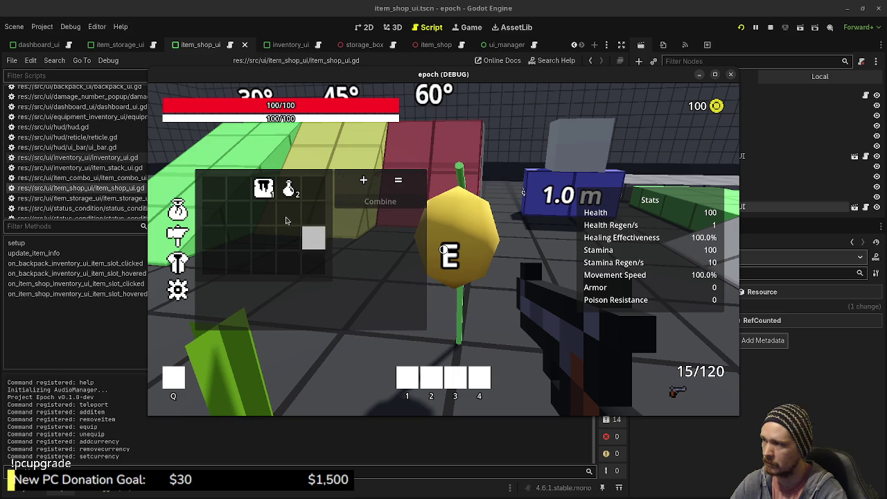
Combine a Potion with Honey, then close the inventory and walk back toward the ramps
left_click(288, 194)
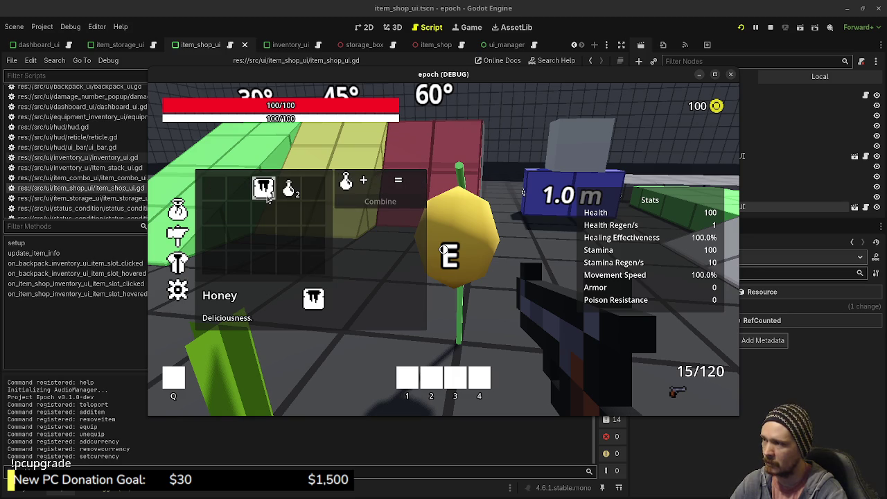
left_click(264, 192)
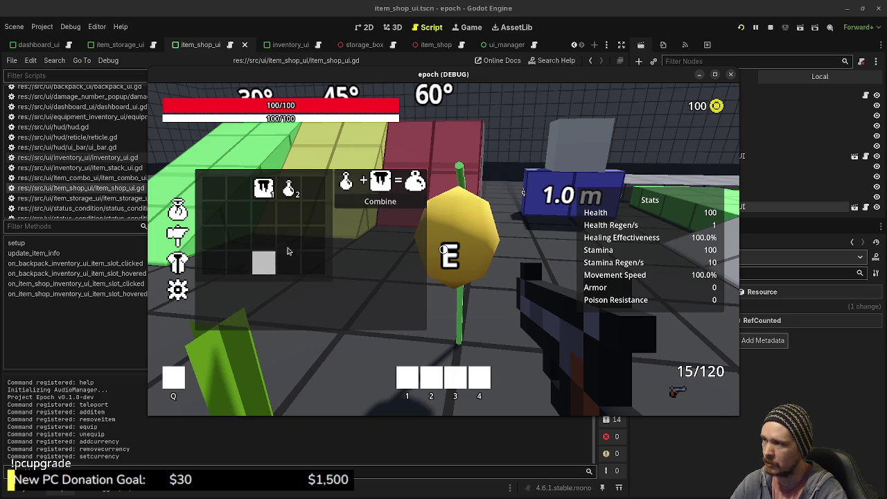
left_click(384, 206)
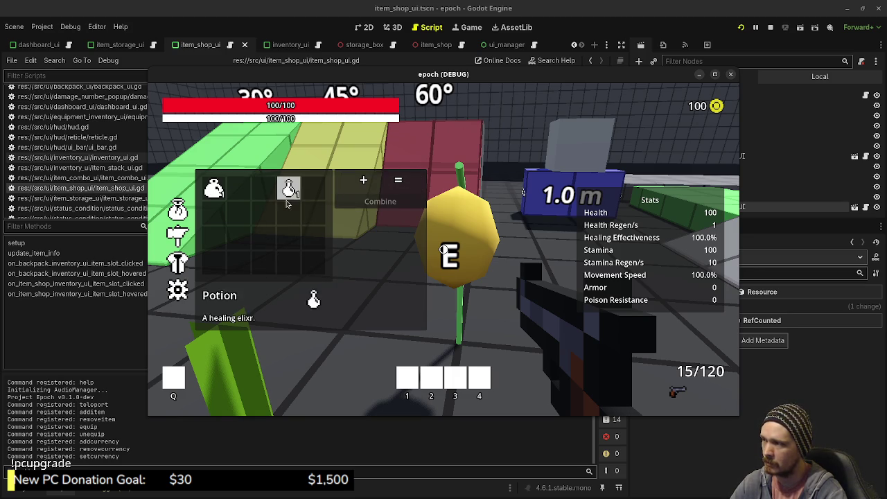
key("Tab")
key("w")
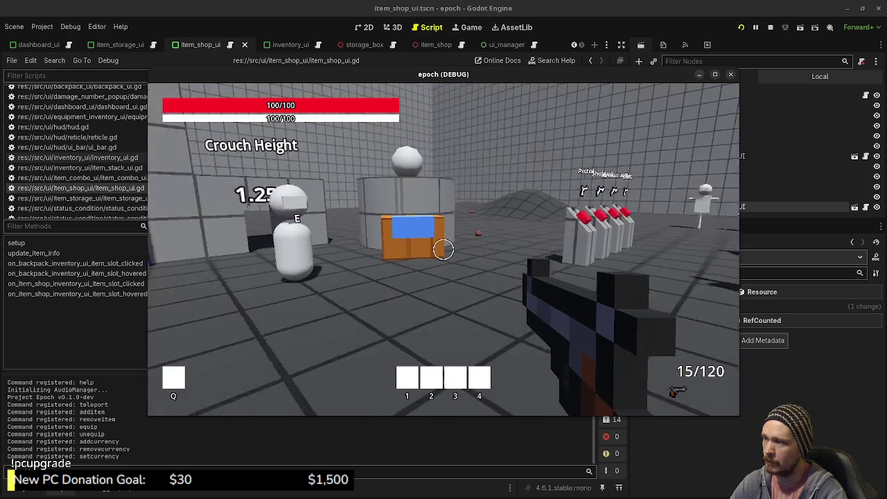
key("w")
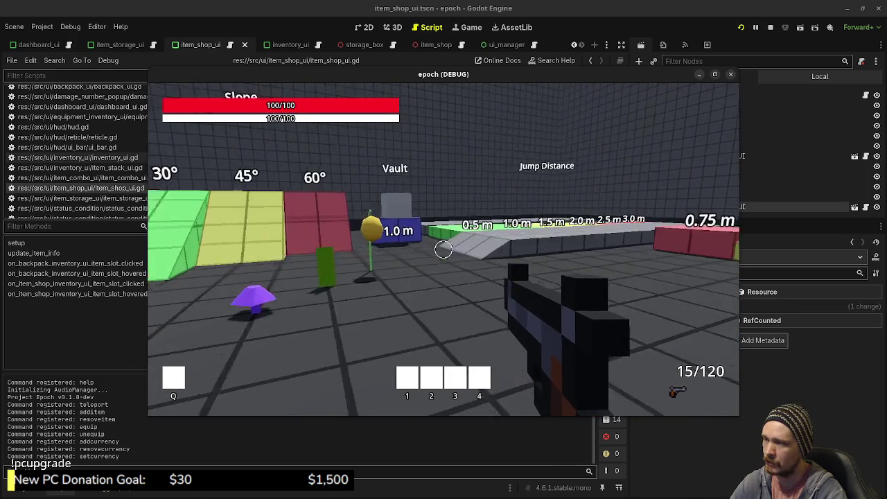
Interact with the shopkeeper to open the Backpack and Item Shop panels, then stop the game
key("w")
key("e")
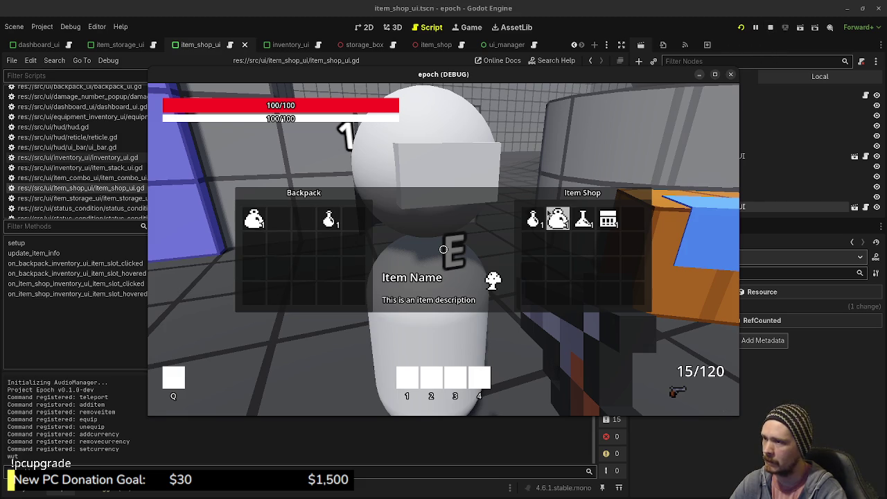
left_click(770, 27)
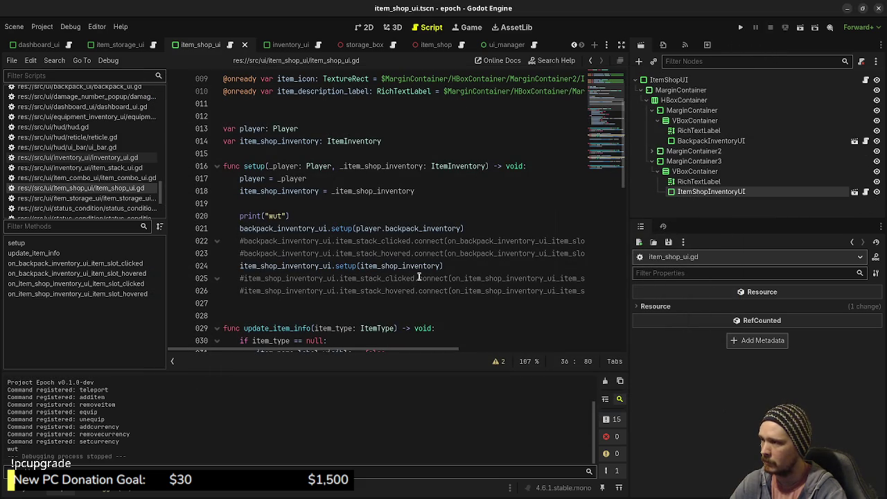
Uncomment the backpack stack-hovered connection and find its on_backpack_inventory_ui_item_slot_hovered handler
scroll(418, 277, "down", 3)
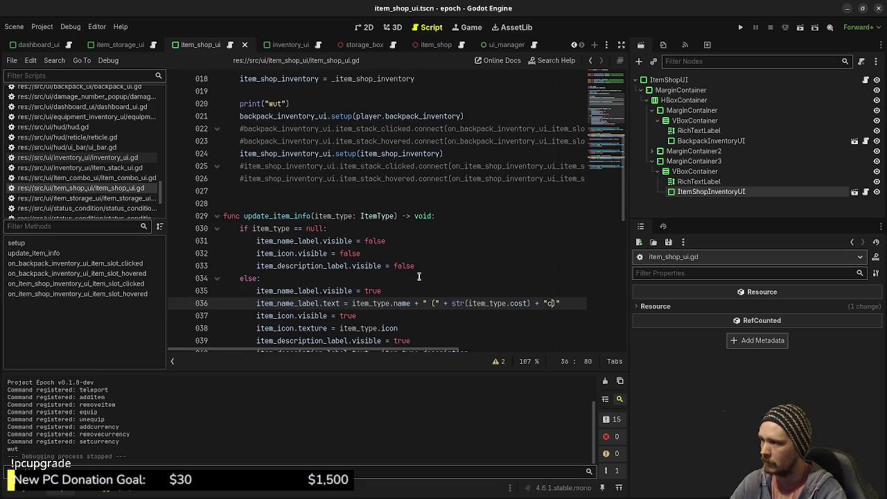
scroll(418, 276, "up", 6)
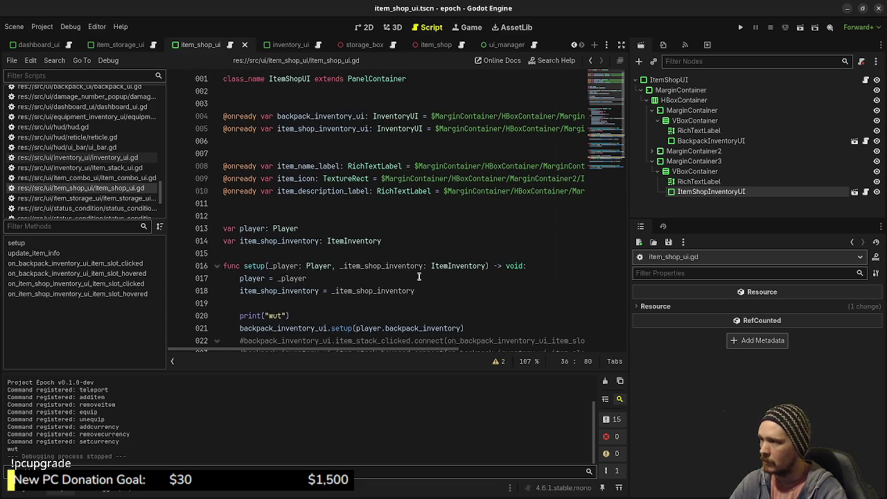
scroll(419, 277, "down", 4)
left_click(244, 192)
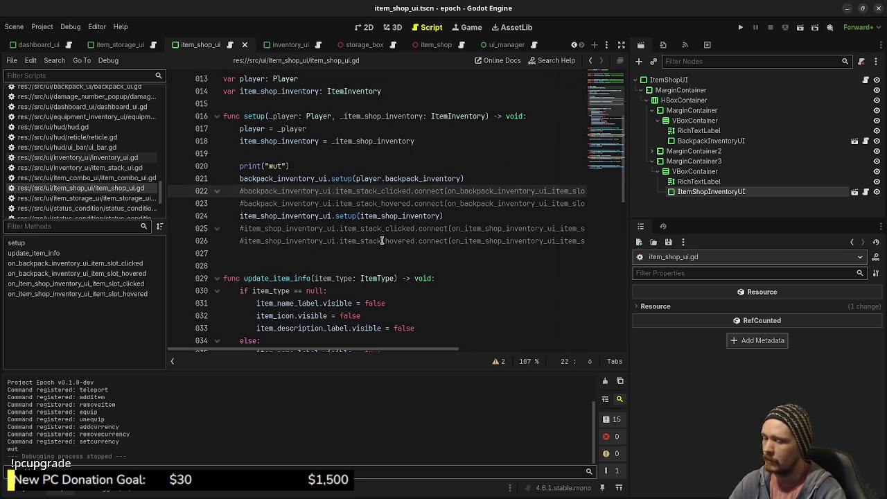
key("BackSpace")
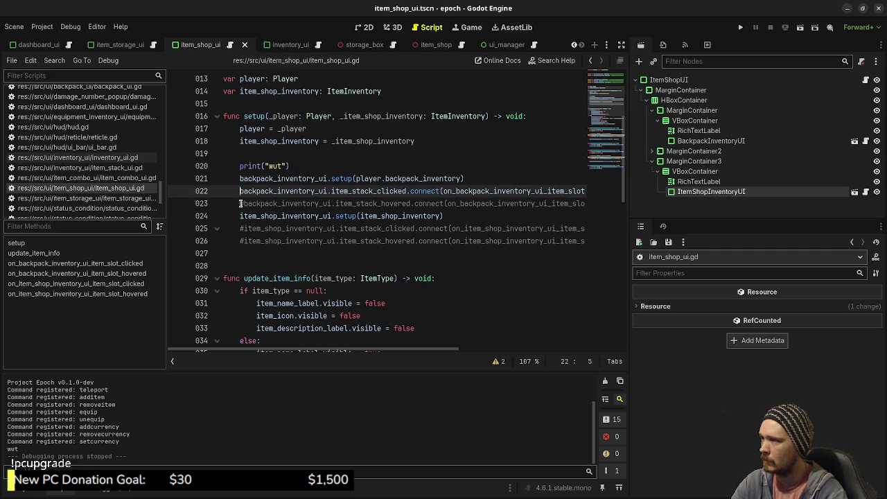
key("ctrl+z")
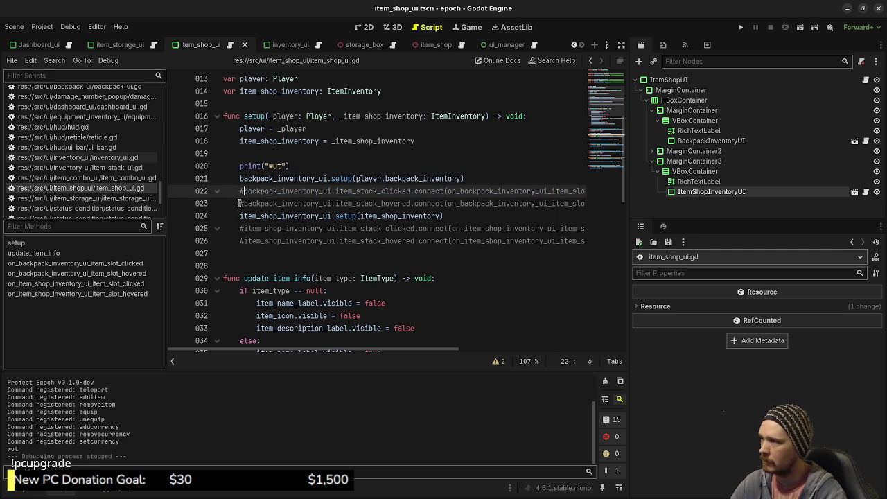
left_click(245, 203)
key("BackSpace")
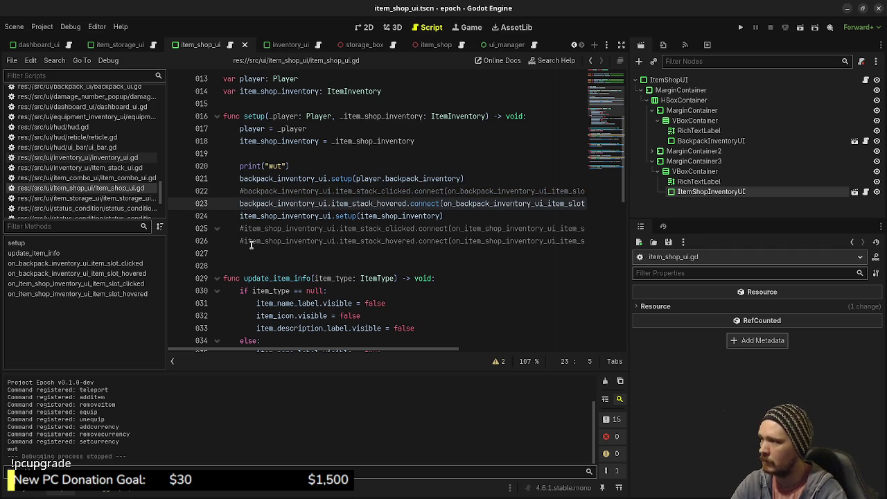
left_click(489, 201)
double_click(490, 203)
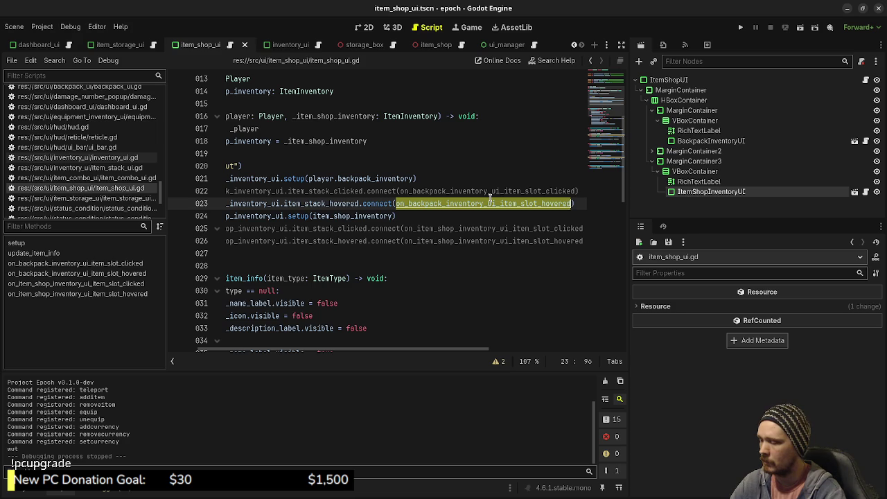
key("ctrl+f")
left_click(490, 361)
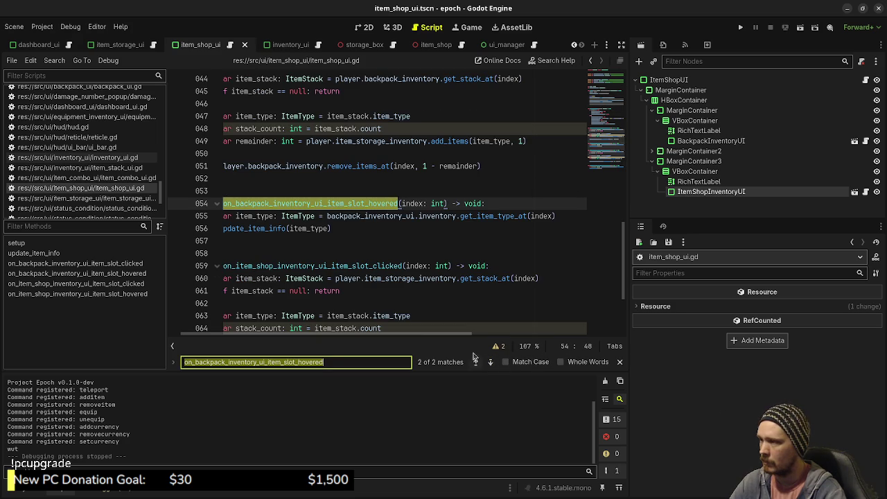
Uncomment the item shop stack-hovered and backpack stack-clicked signal connections
scroll(426, 339, "left", 1)
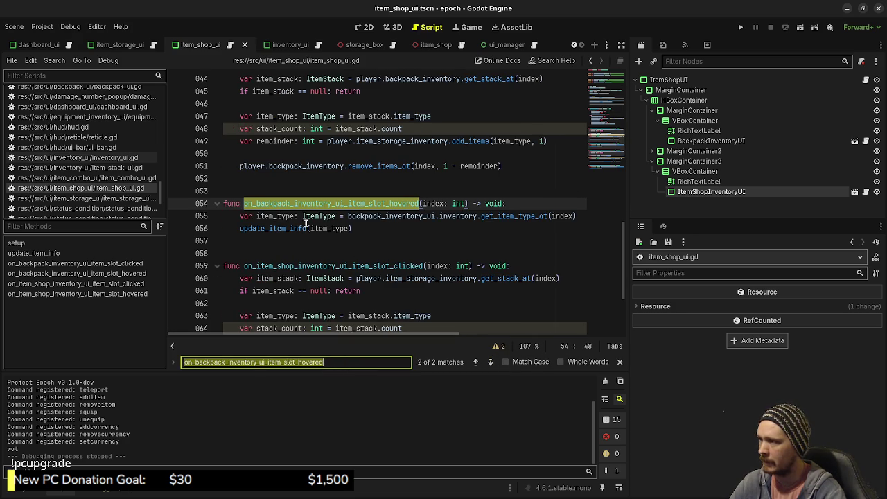
mouse_move(547, 217)
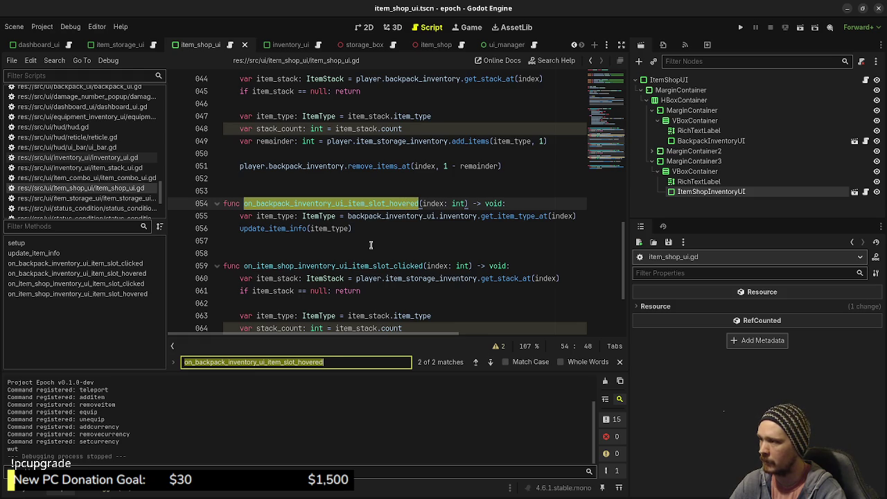
scroll(477, 274, "up", 10)
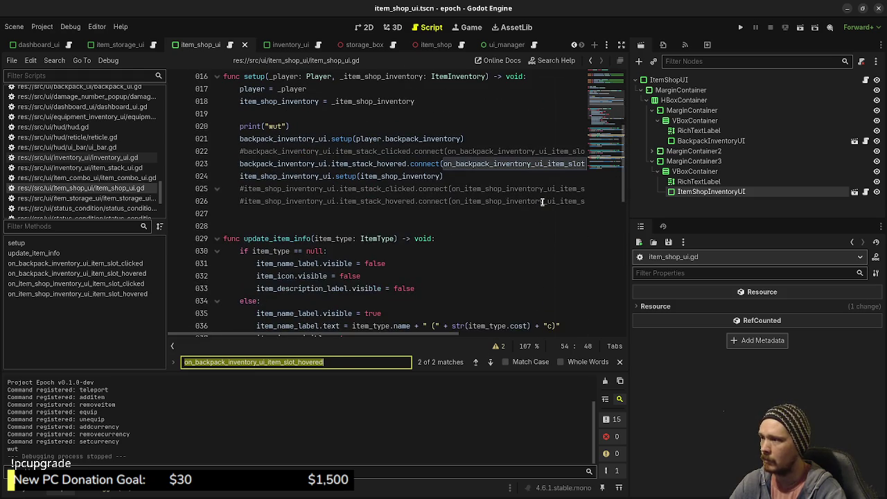
scroll(543, 201, "up", 3)
left_click(252, 312)
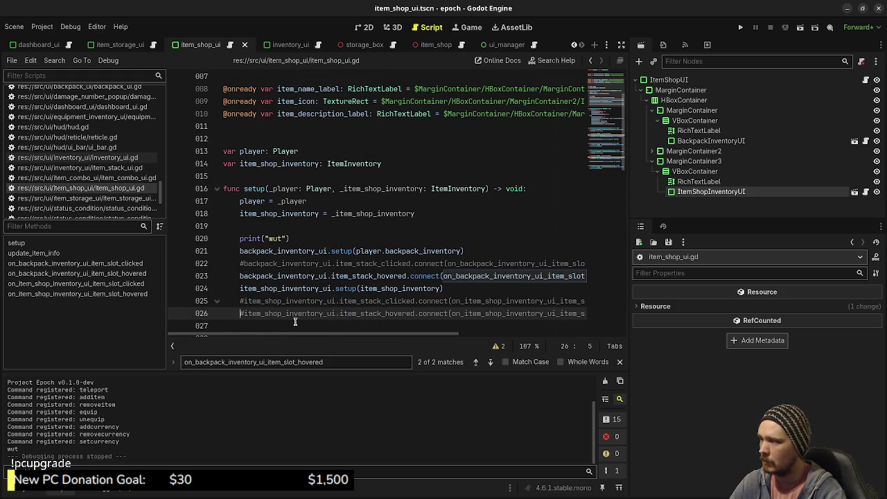
key("ctrl+k")
scroll(357, 280, "down", 1)
scroll(366, 269, "down", 14)
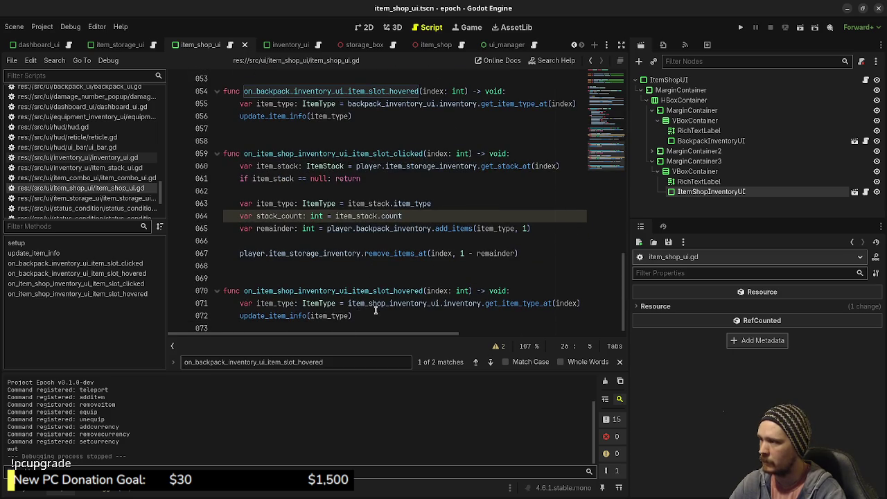
scroll(366, 309, "up", 14)
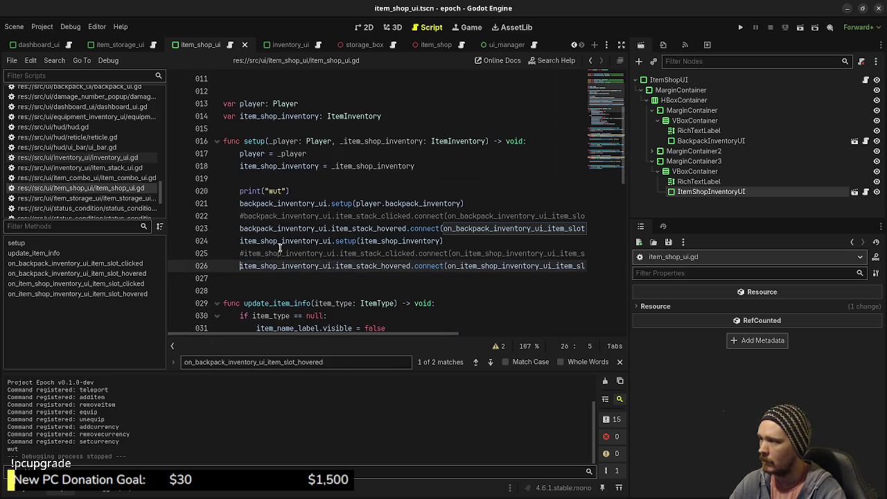
left_click(241, 216)
key("ctrl+k")
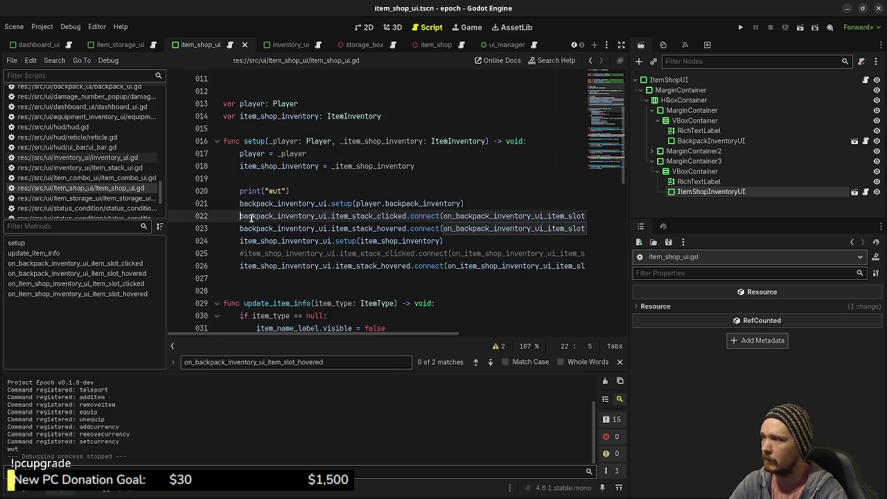
Select the on_backpack_inventory_ui_item_slot_clicked function name
scroll(340, 211, "down", 4)
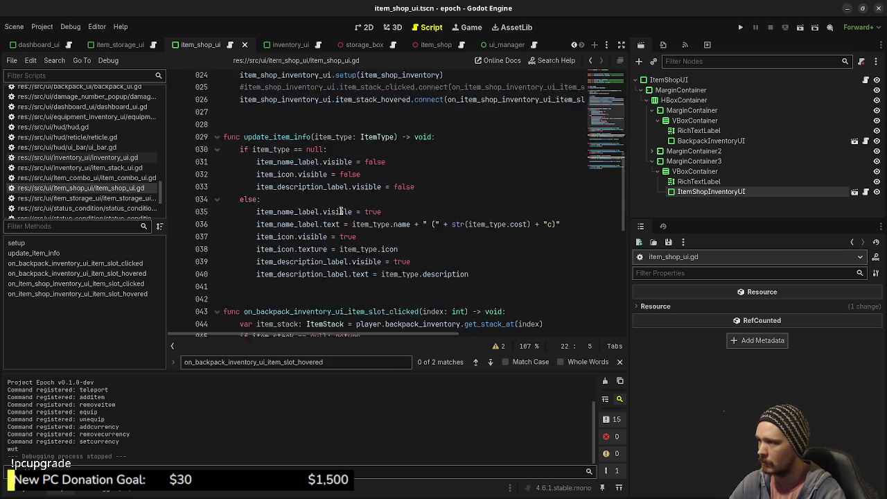
scroll(340, 211, "down", 7)
left_click(338, 203)
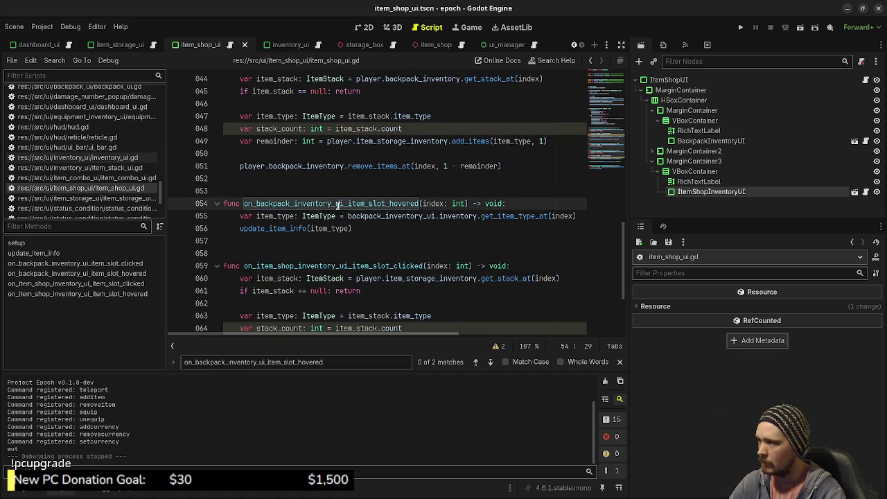
scroll(338, 205, "up", 3)
left_click(331, 177)
double_click(331, 178)
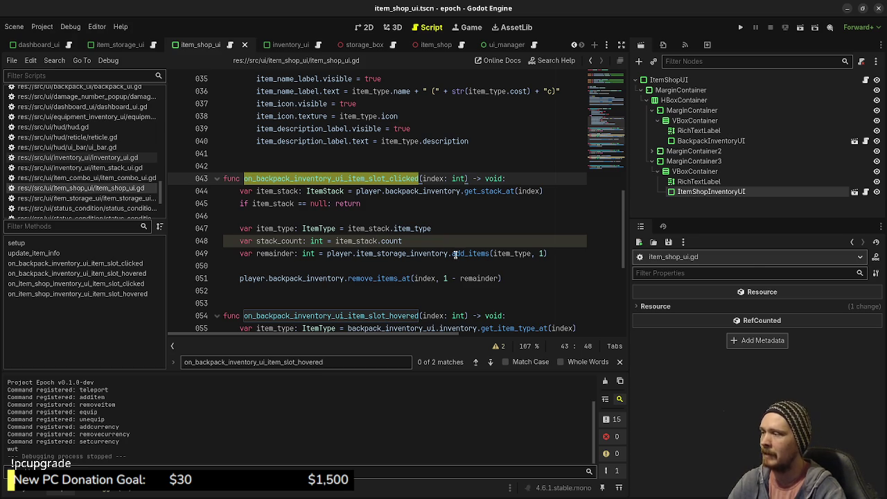
Delete the ' - remainder' subtraction from the remove_items_at call
mouse_move(456, 254)
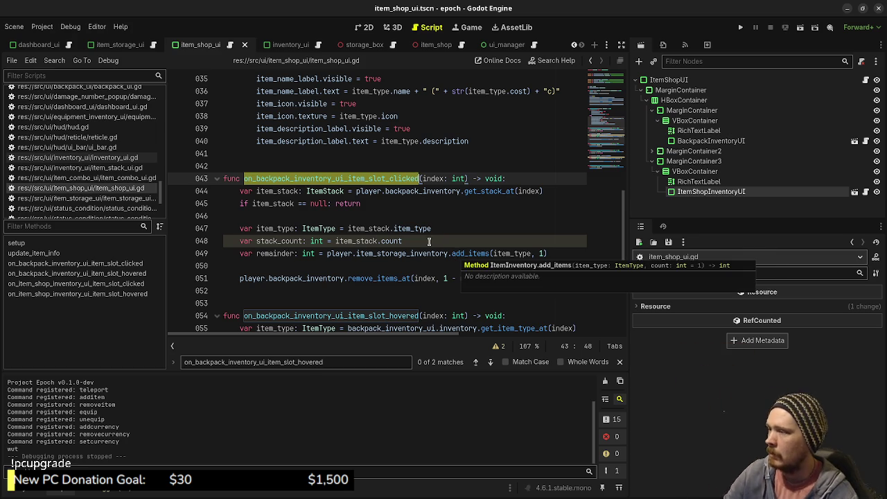
double_click(282, 241)
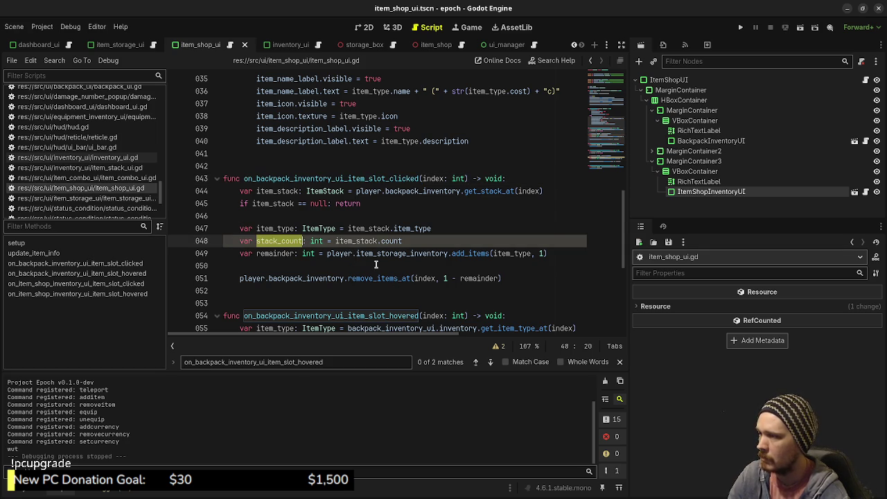
mouse_move(329, 254)
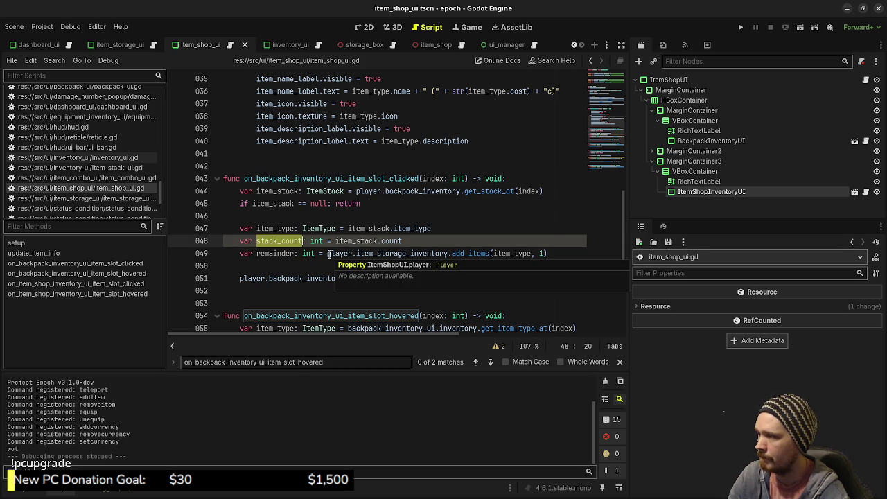
left_click_drag(240, 243, 257, 254)
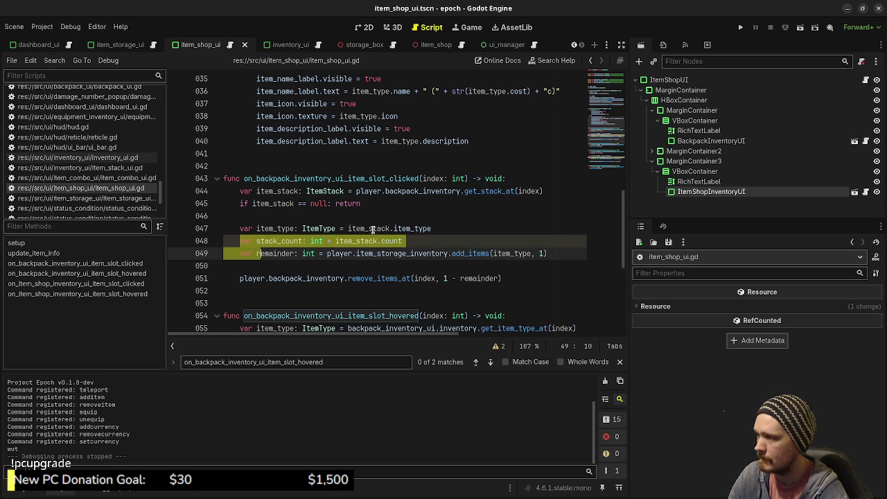
left_click(300, 253)
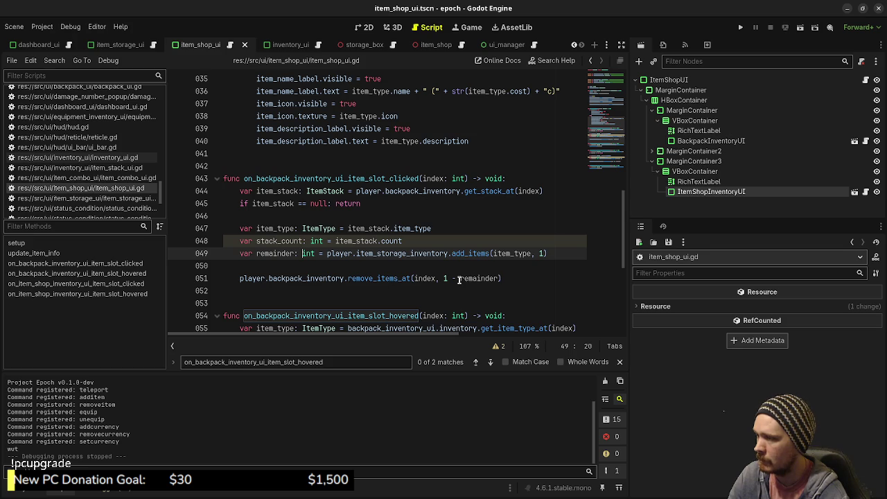
left_click_drag(448, 279, 497, 279)
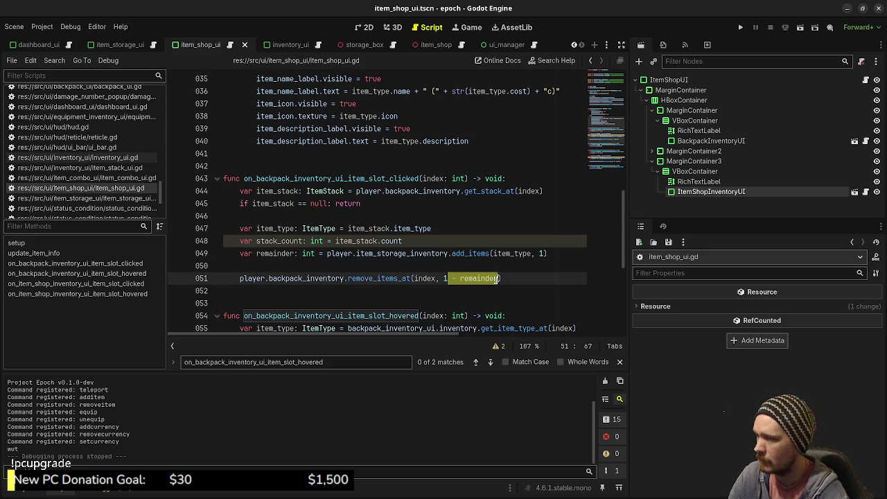
key("BackSpace")
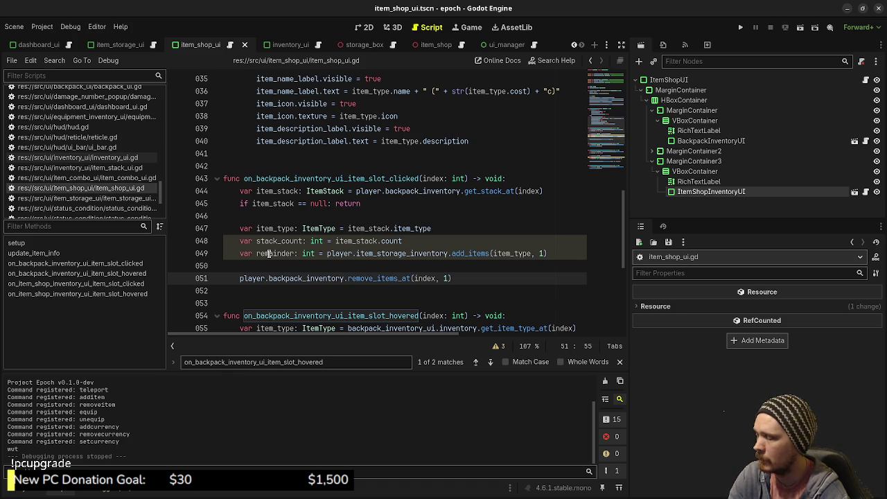
Delete the unused item_type, stack_count and remainder lines, adding a new line after the removal
mouse_move(553, 254)
left_mouse_down()
mouse_move(280, 241)
mouse_move(365, 204)
left_mouse_up()
key("BackSpace")
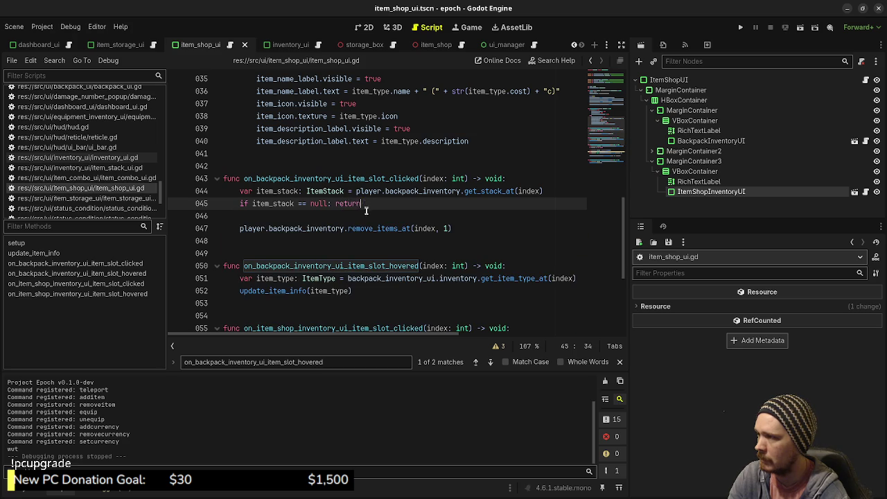
double_click(378, 229)
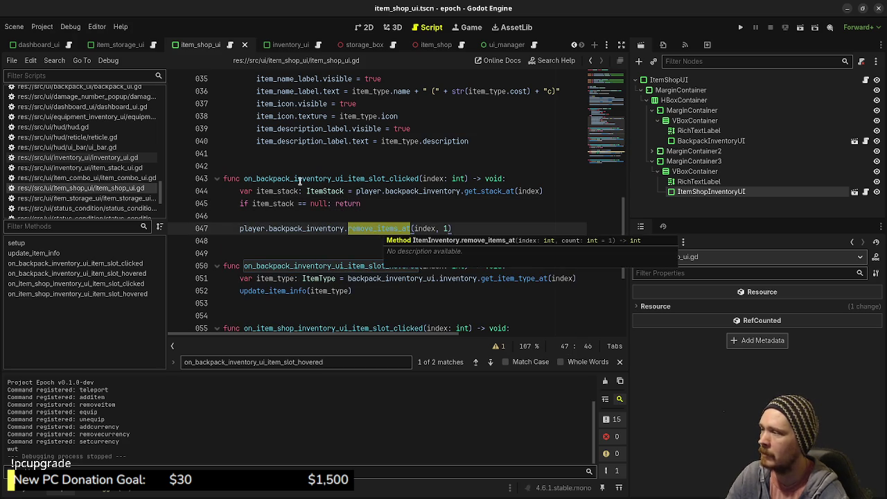
left_click(460, 232)
key("Return")
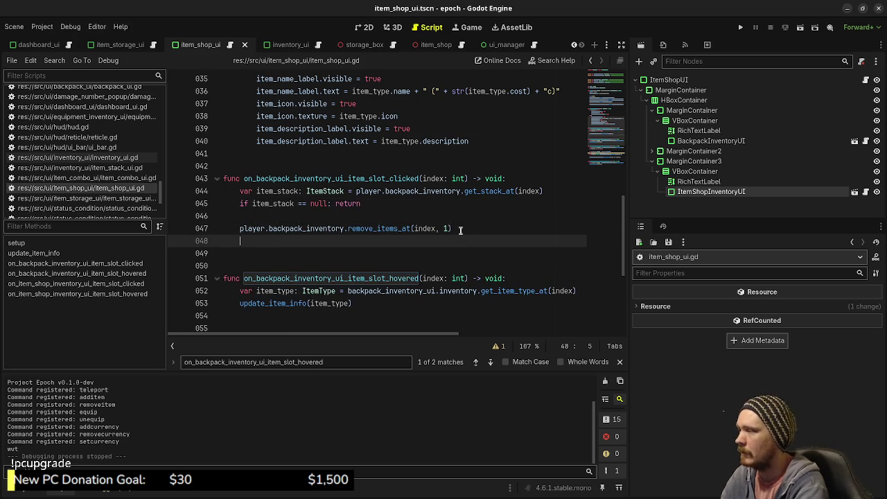
Remove the item_type, stack_count and remainder lines, leaving only the remove_items_at call
type("player.")
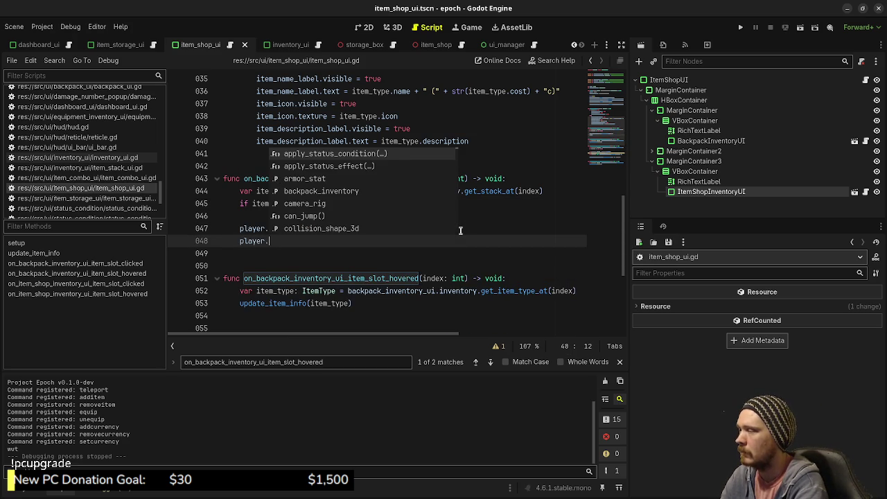
type("in")
key("Return")
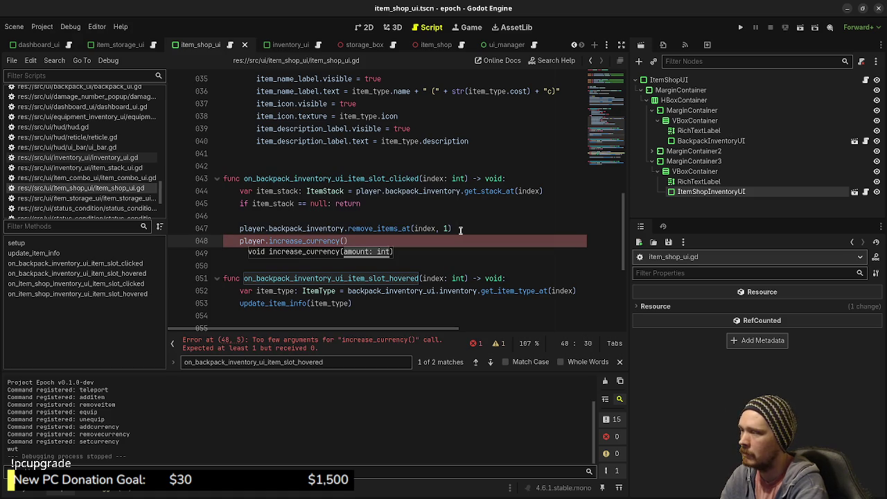
key("ctrl+z")
key("ctrl+z")
key("ctrl+z")
key("ctrl+z")
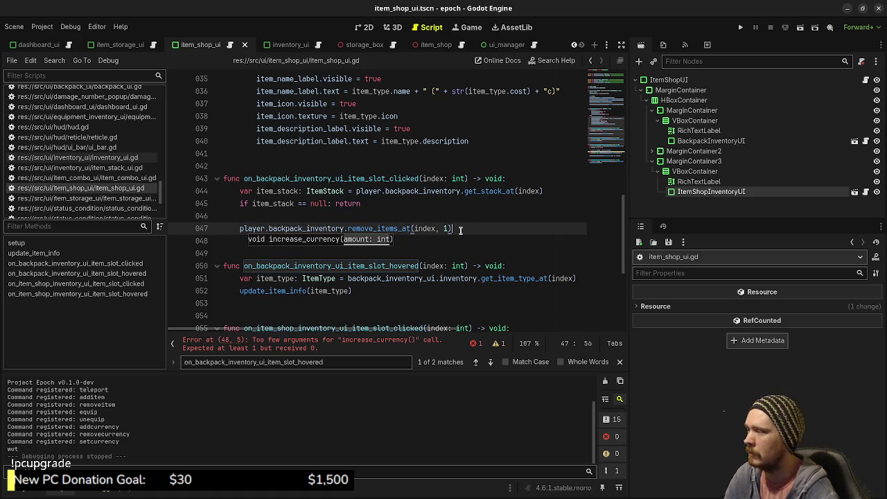
left_click_drag(243, 240, 261, 254)
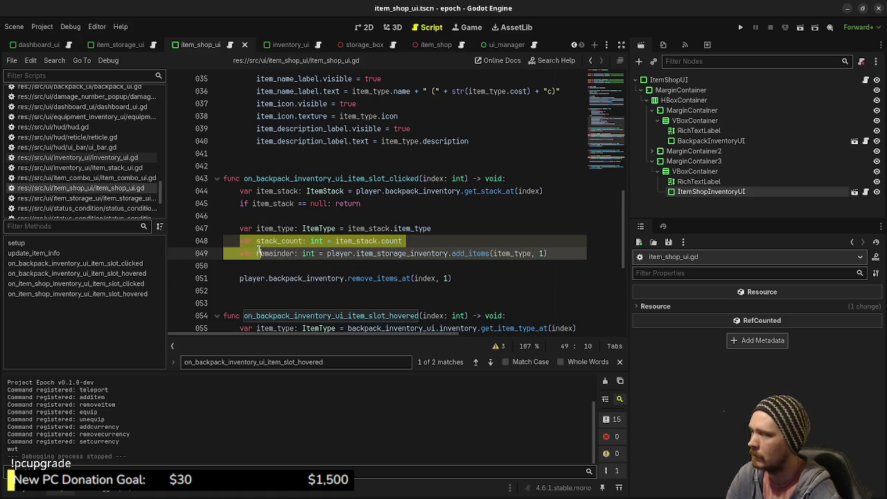
key("ctrl+k")
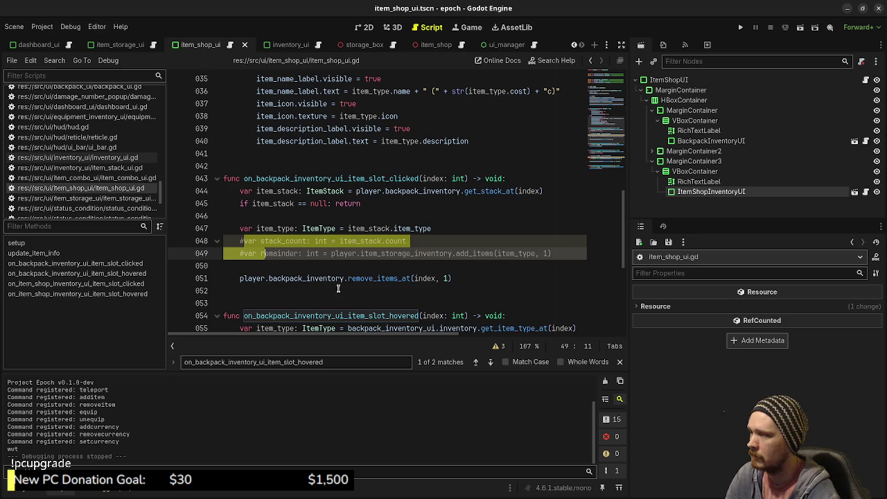
left_click(242, 228)
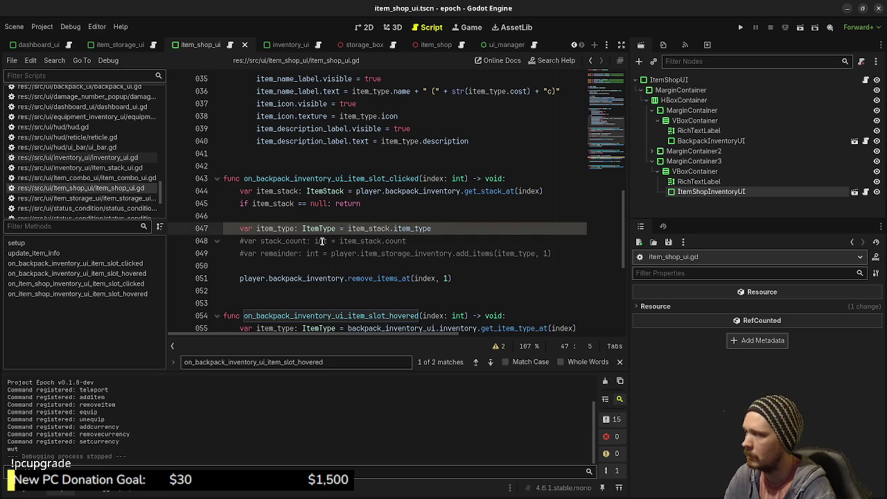
left_click(559, 255)
left_click_drag(559, 254, 493, 215)
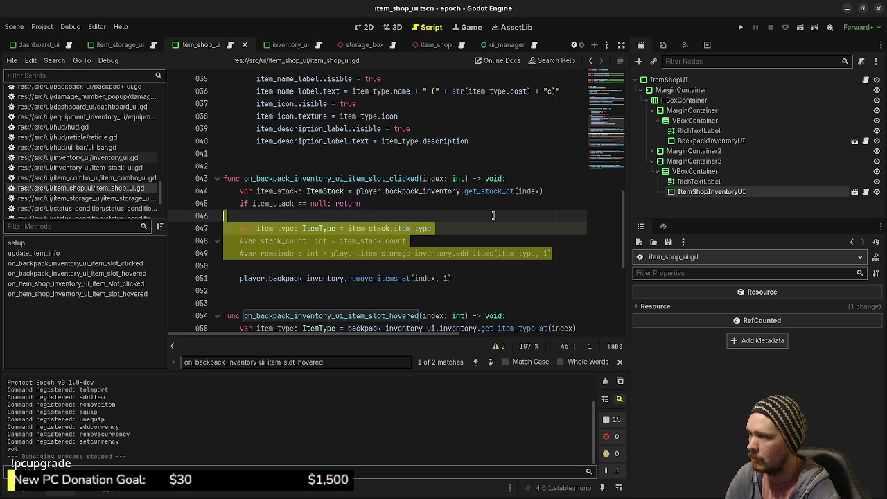
key("BackSpace")
key("BackSpace")
left_click(471, 228)
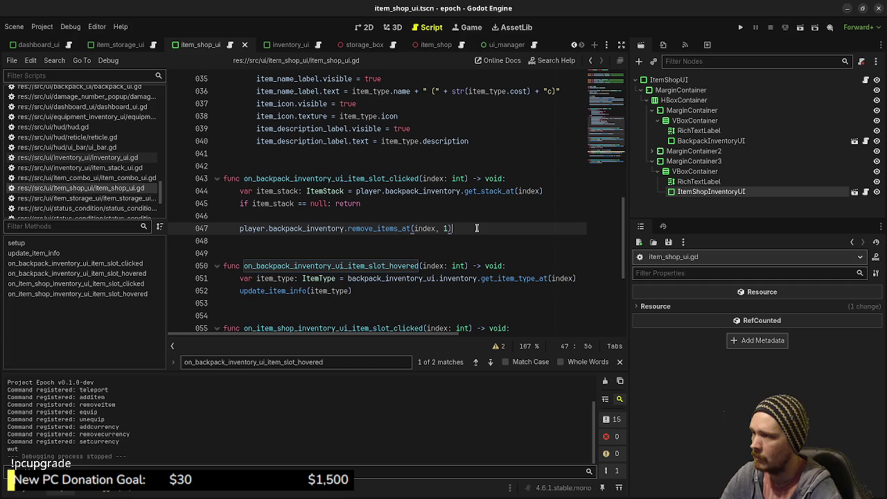
key("Return")
Add player.increase_currency(item_stack.item_type.cost) after the removal and save the script
type("player.increa")
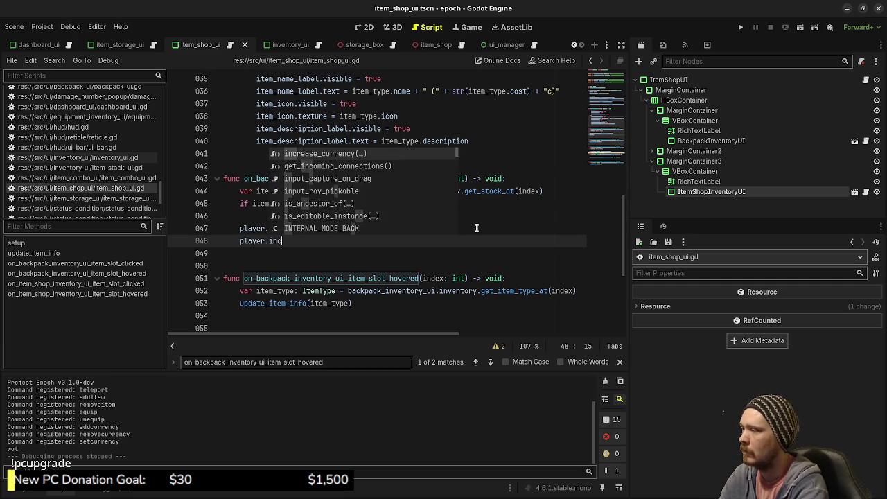
key("Return")
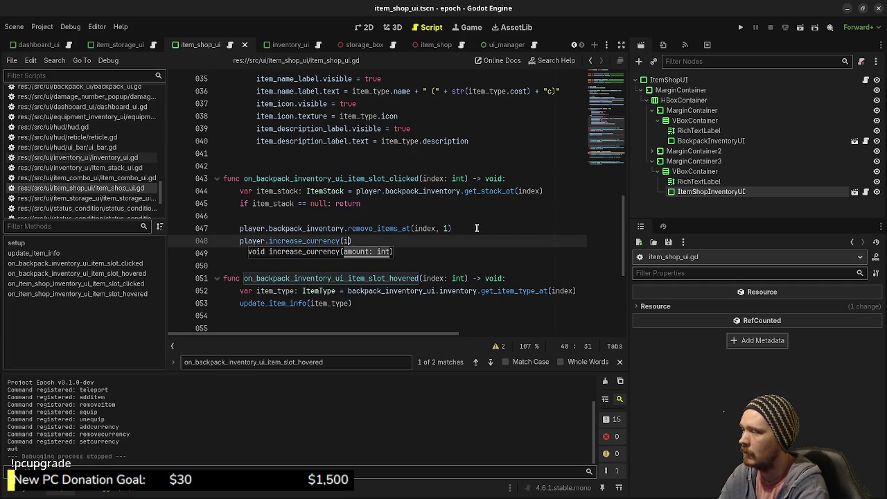
type("item_stack.")
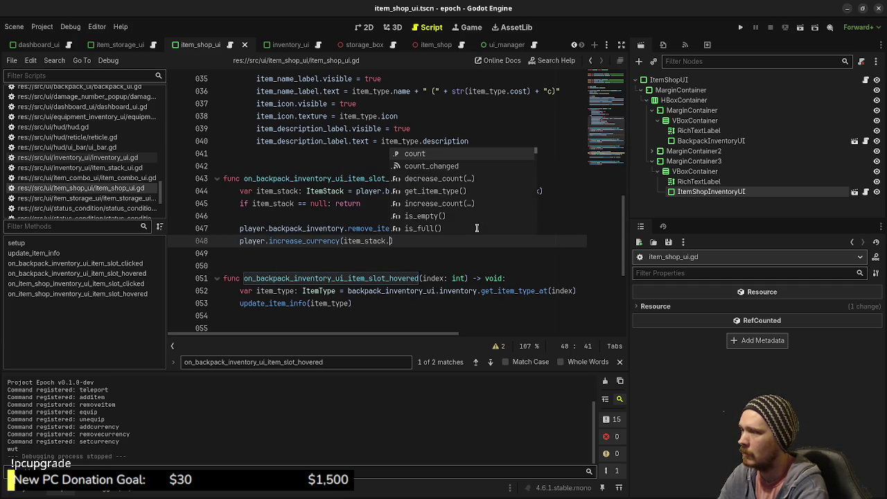
type("item_type")
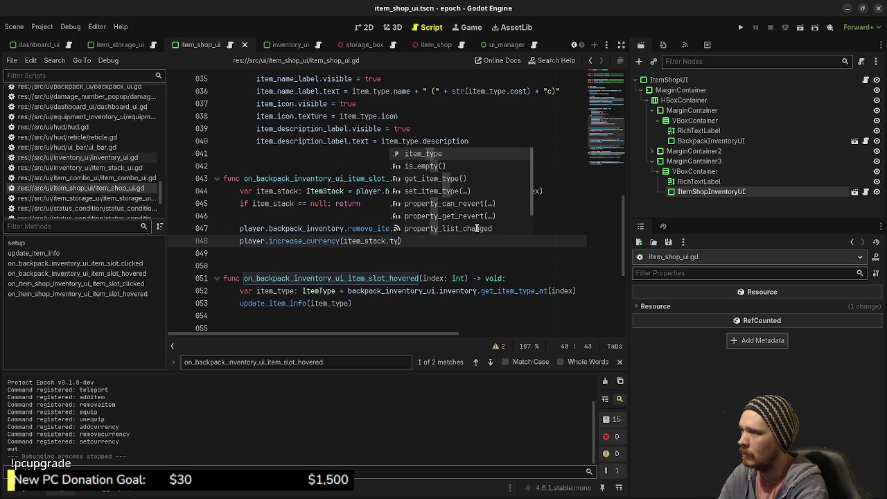
type(".cost")
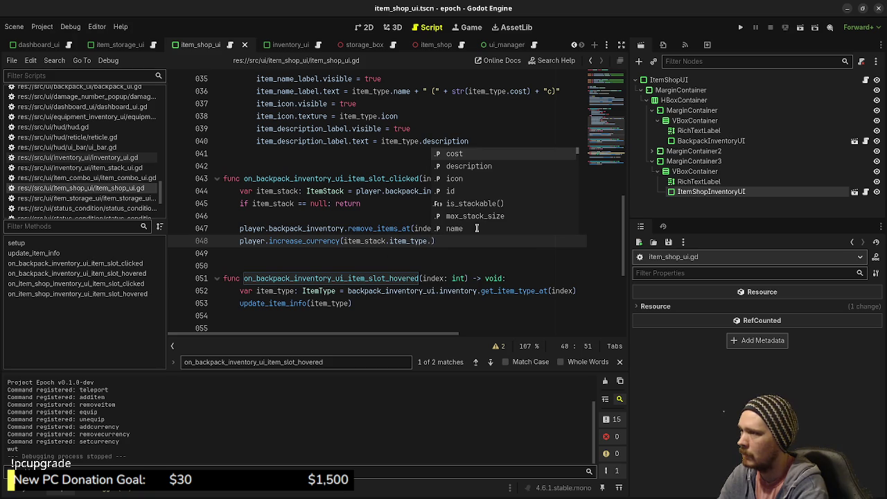
key("ctrl+s")
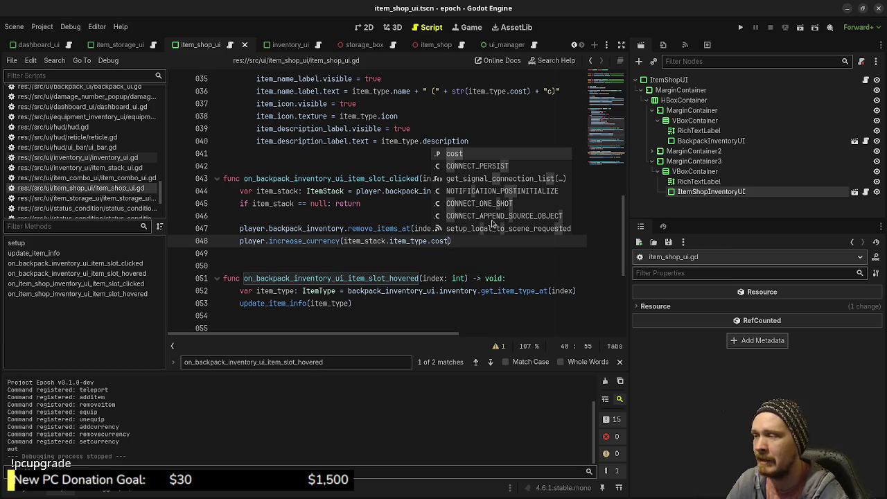
left_click(474, 239)
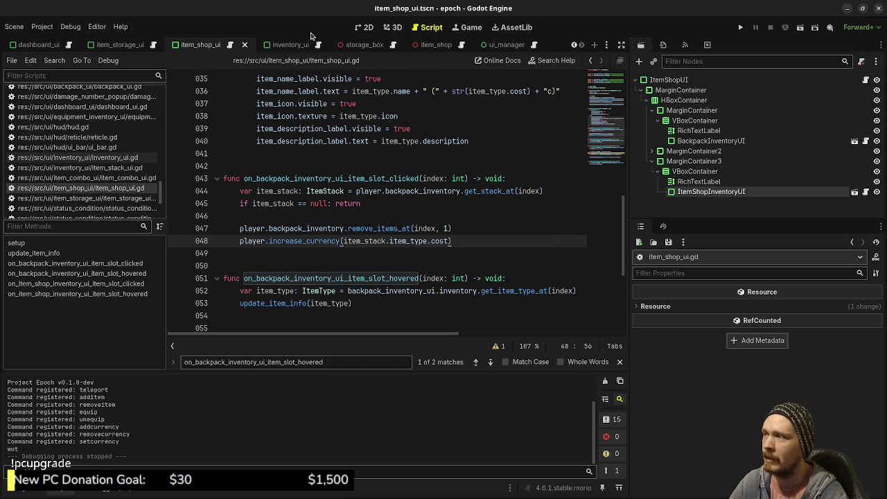
left_click(284, 43)
Run the game, open the crate's storage, and move one Herb into storage and back
left_click(736, 27)
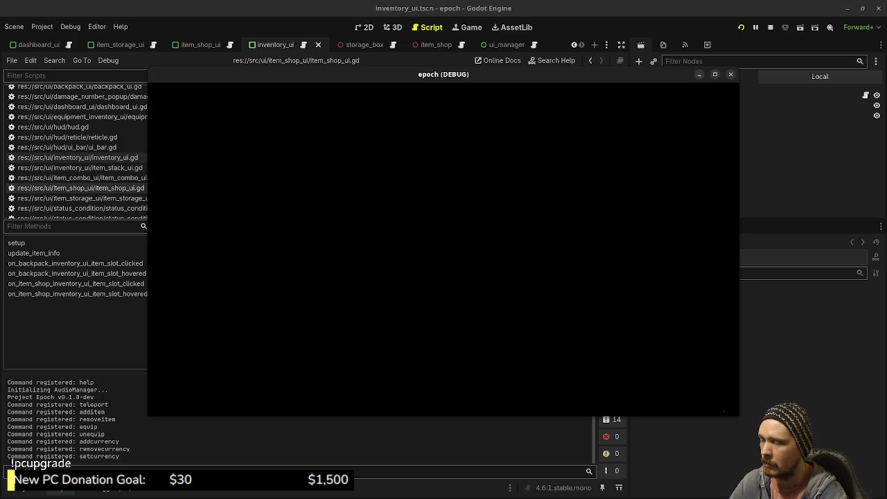
key("w")
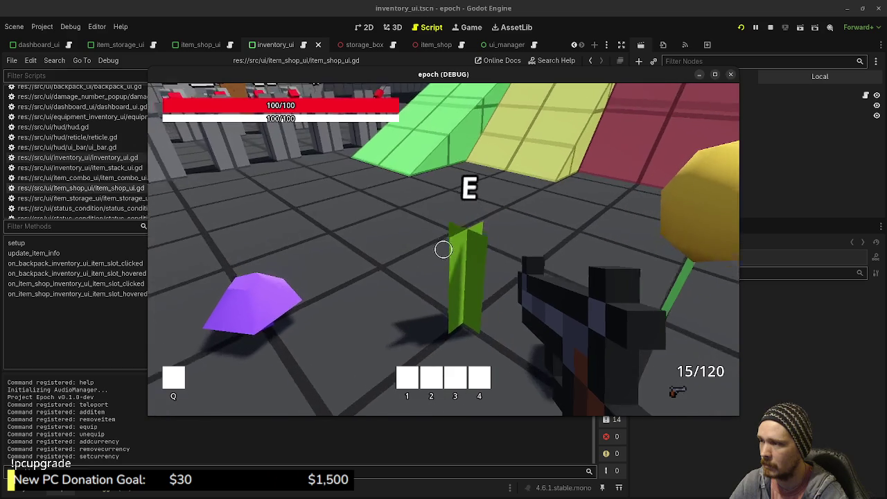
key("e")
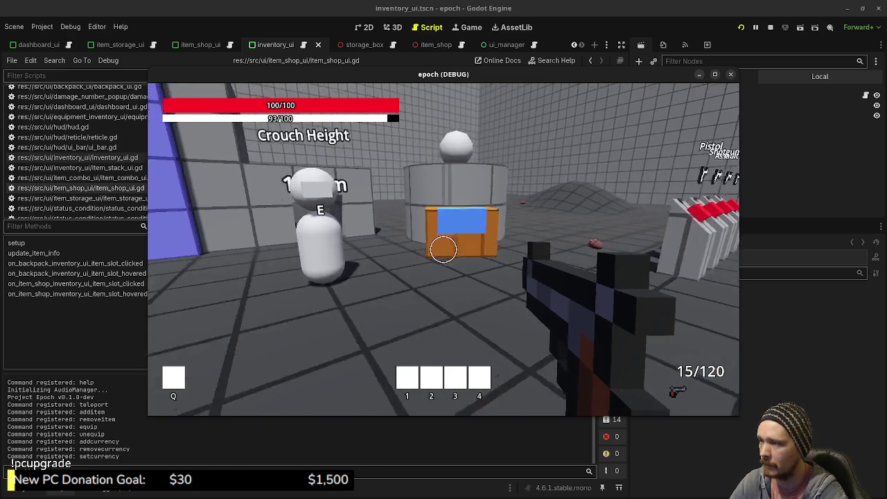
key("w")
key("e")
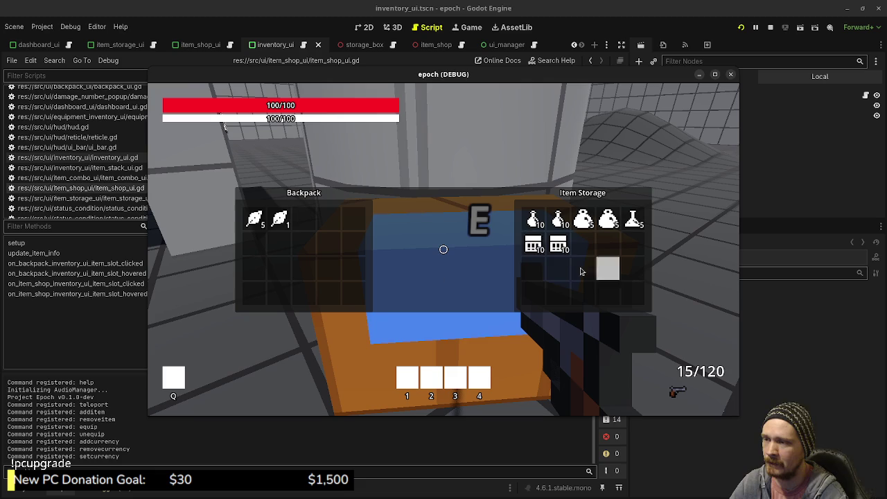
left_click(284, 223)
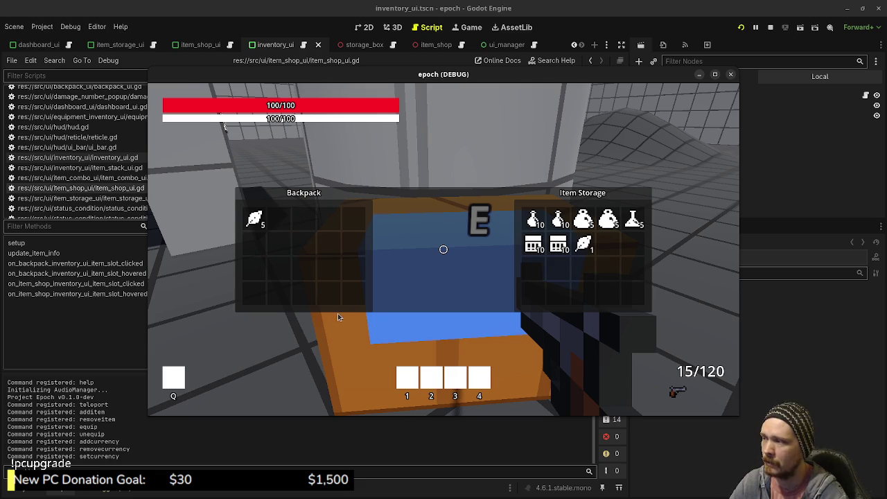
left_click(583, 243)
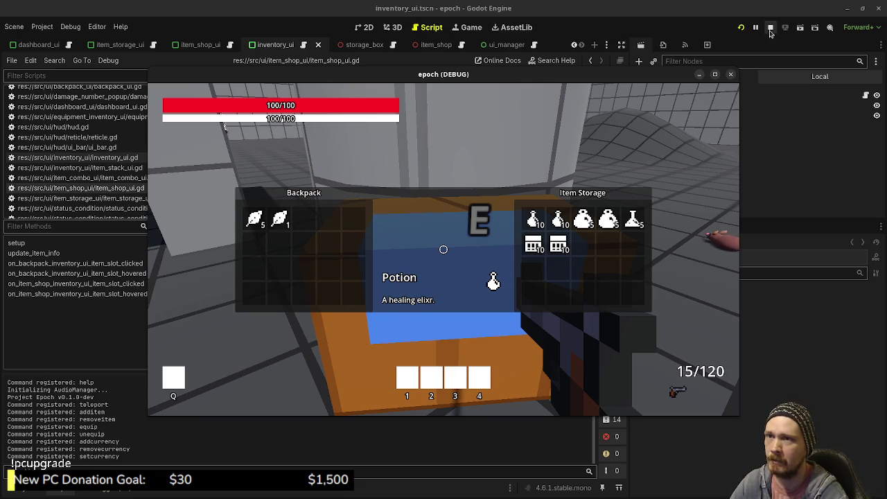
Stop the running game and select the remove_items_at call on line 47
left_click(770, 27)
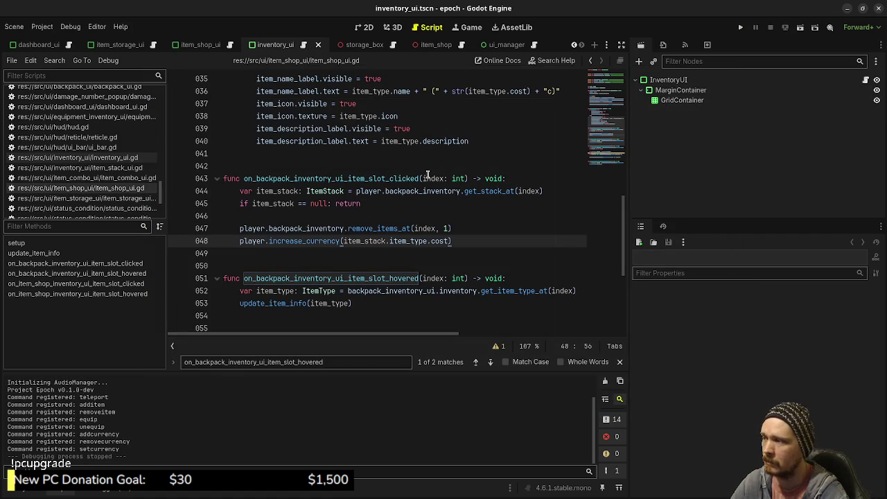
left_click(457, 215)
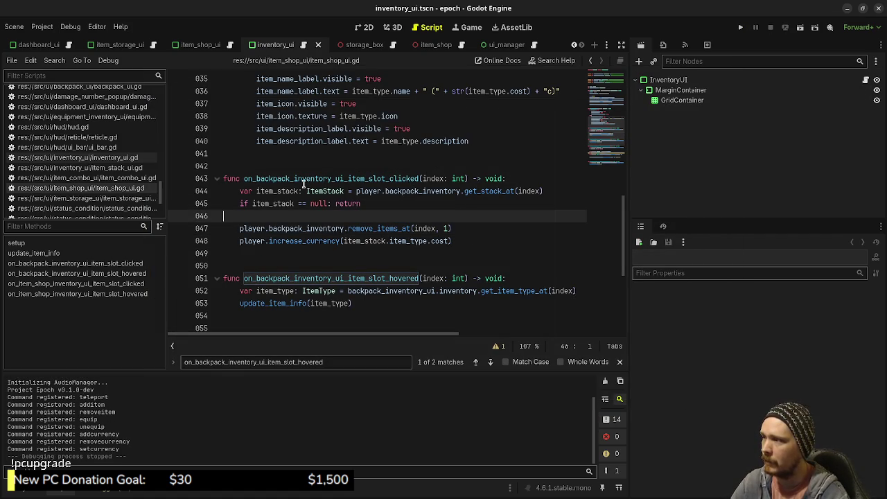
left_click(449, 228)
left_click_drag(421, 225, 348, 228)
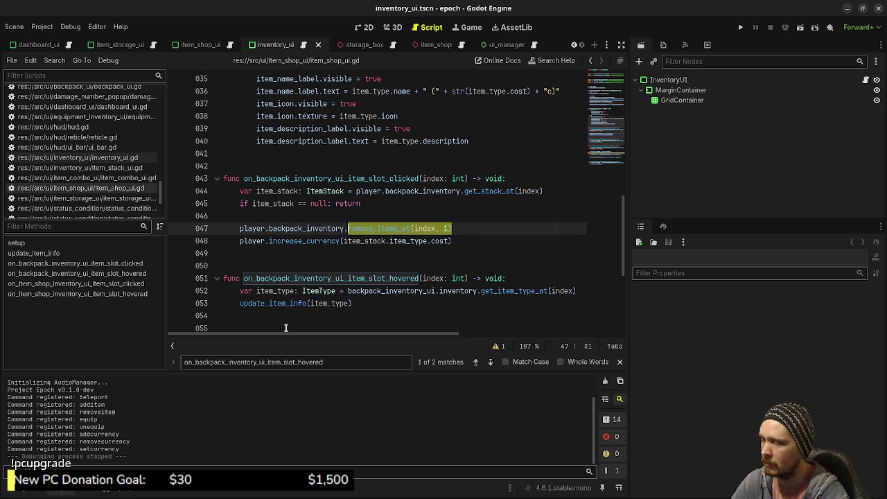
left_click_drag(480, 240, 312, 241)
Uncomment line 25's item_shop_inventory_ui.item_stack_clicked.connect(...) call in setup
scroll(510, 241, "up", 5)
scroll(510, 241, "up", 3)
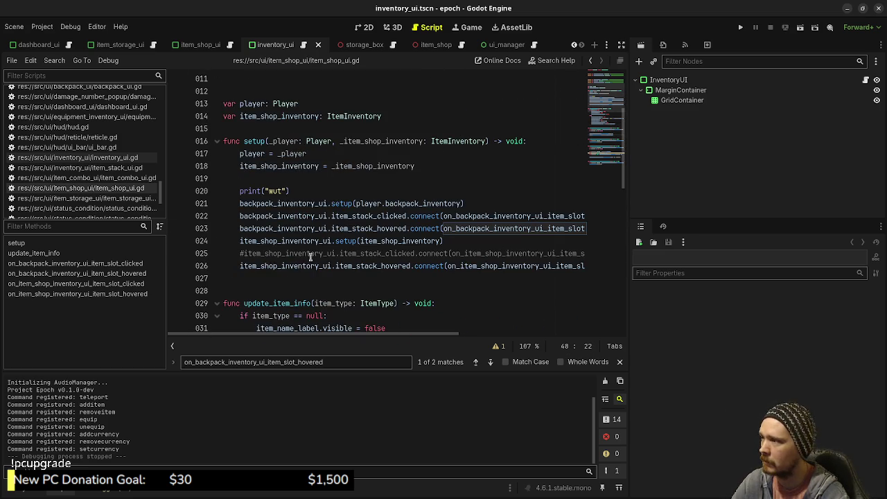
left_click(245, 253)
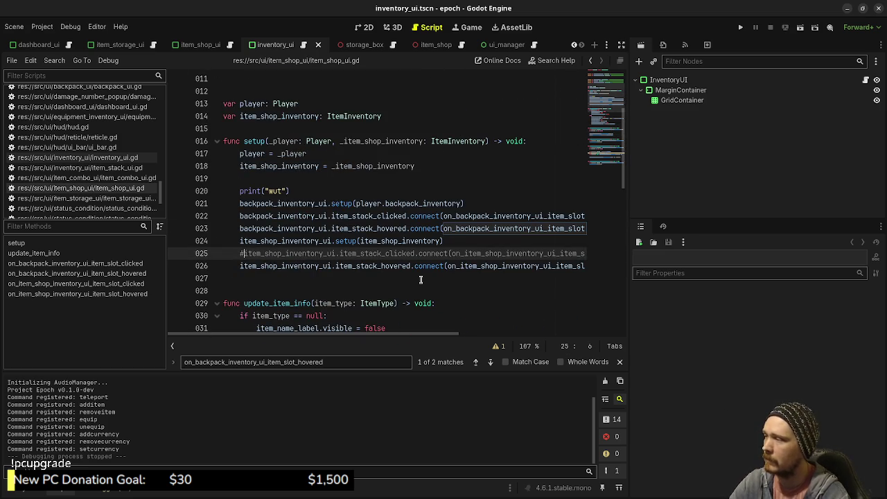
key("BackSpace")
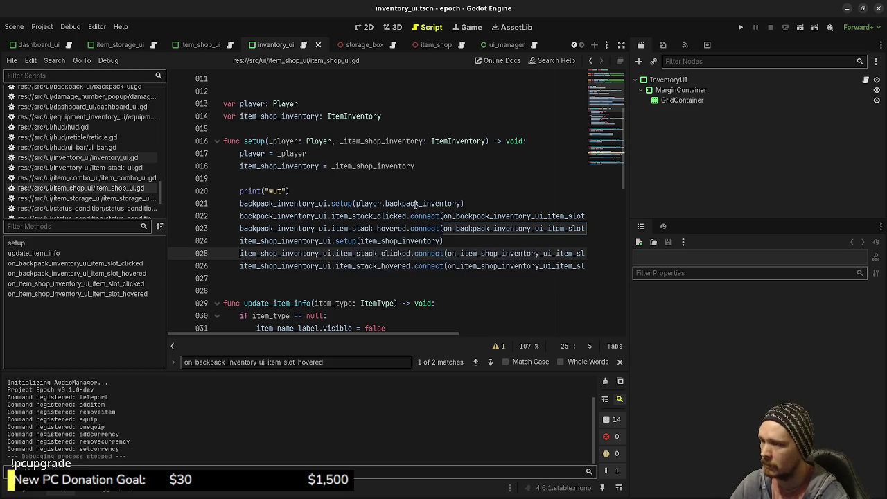
scroll(416, 205, "down", 10)
scroll(416, 204, "down", 3)
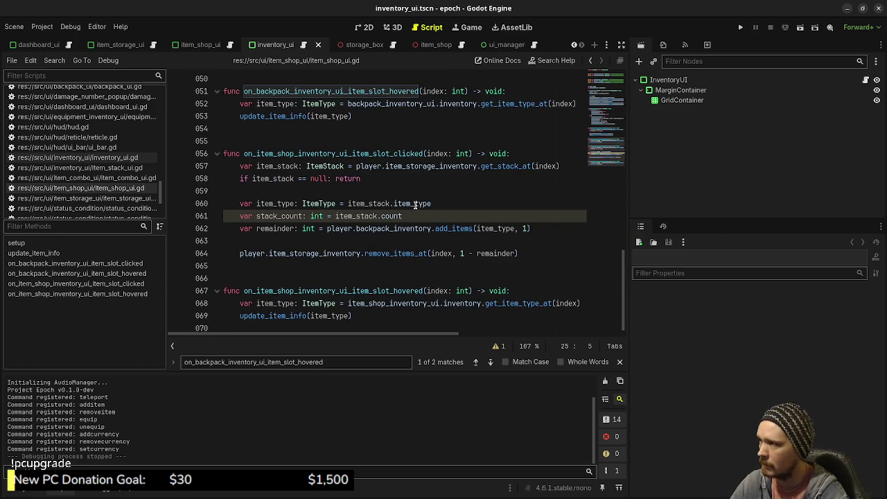
Add an 'if player.currency' check on a new line after the null check
double_click(332, 154)
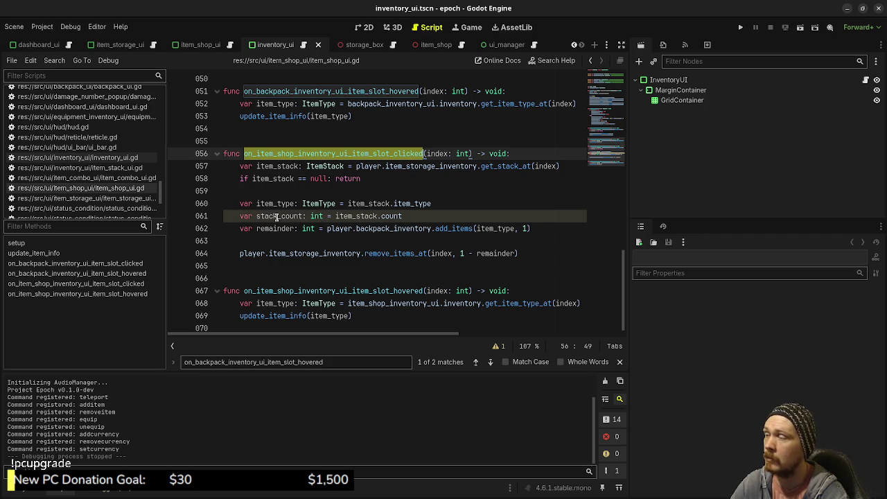
left_click(240, 253)
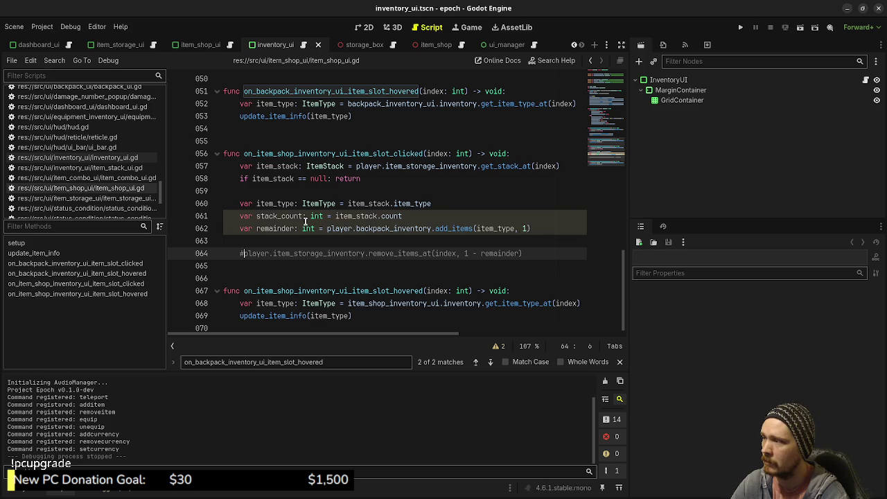
left_click(535, 229)
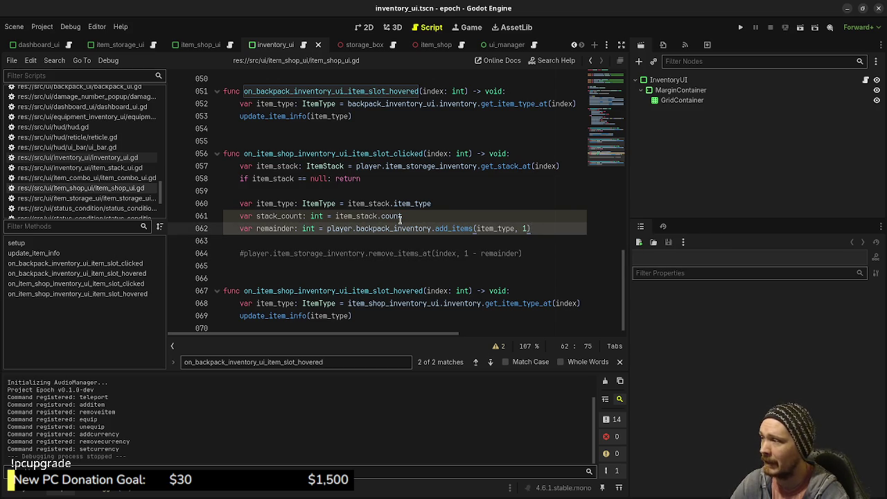
left_click(386, 179)
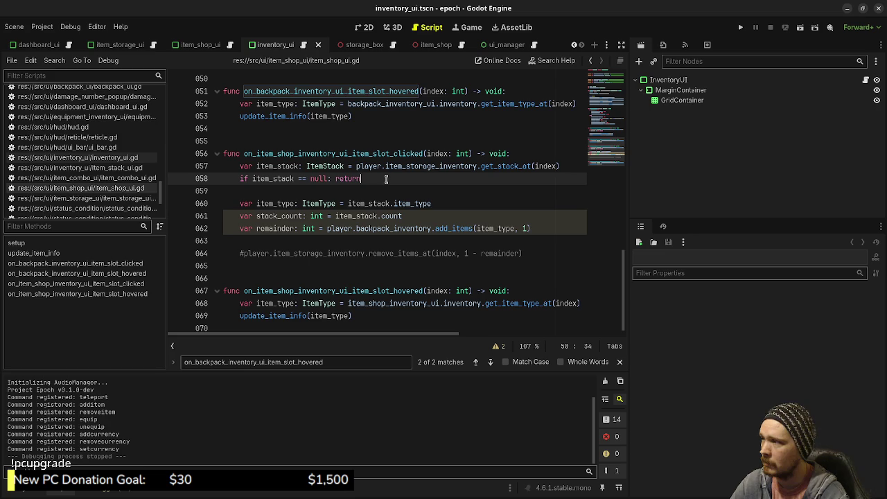
key("Return")
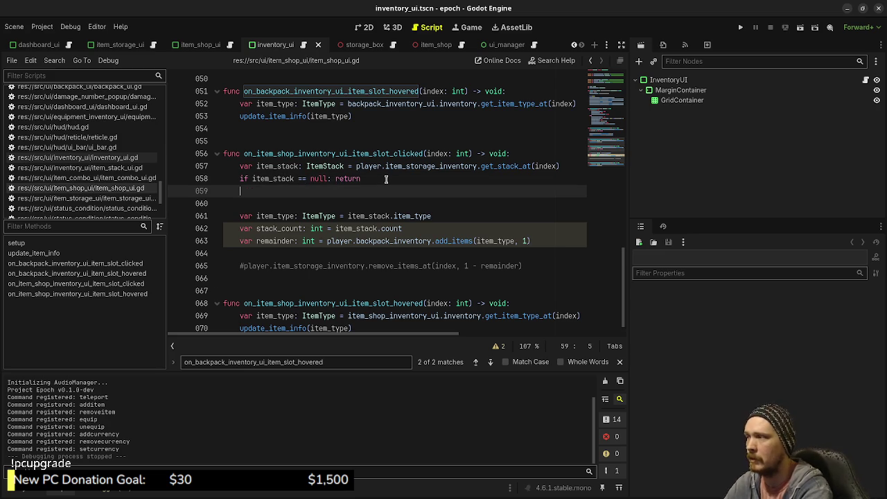
type("if player")
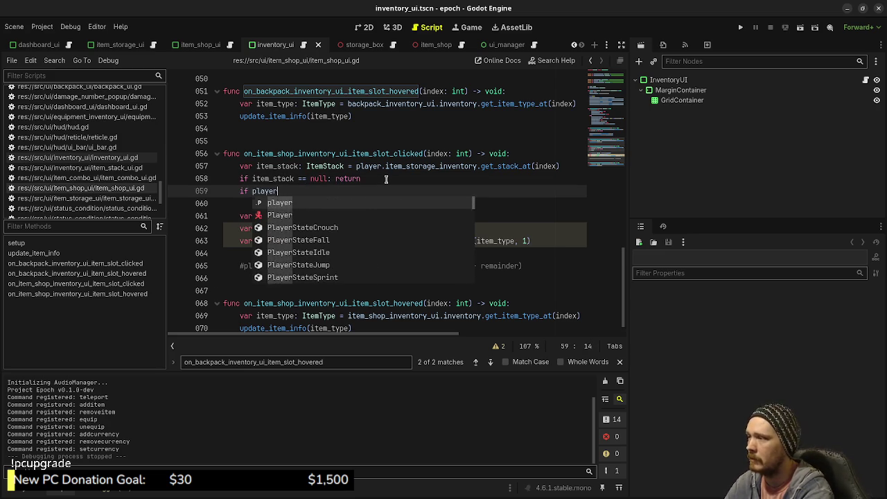
type(".get_cu")
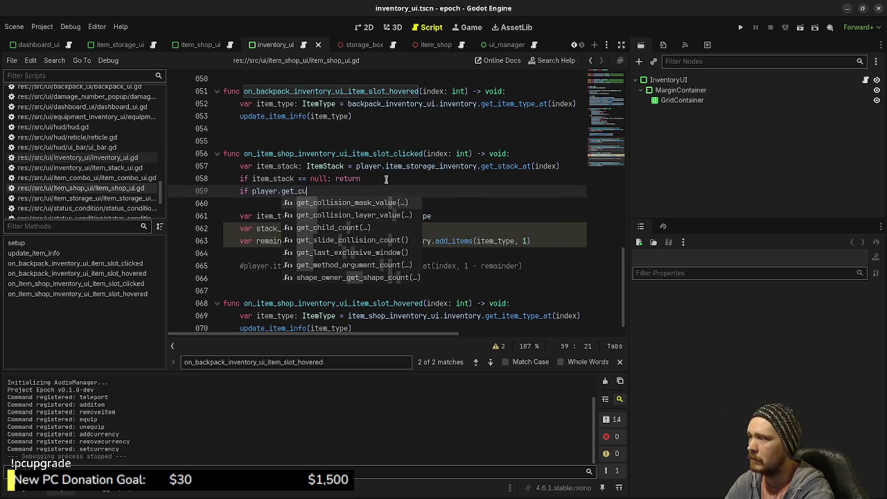
key("BackSpace")
key("BackSpace")
key("BackSpace")
type("cur")
key("Return")
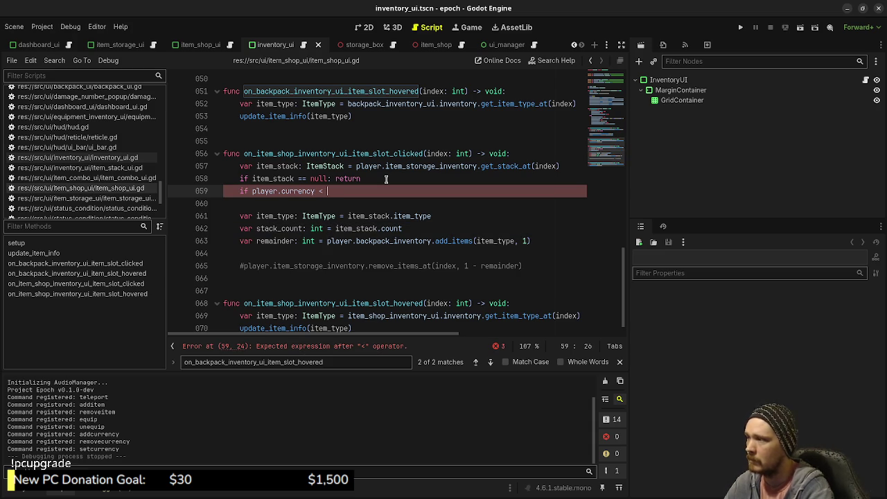
Move the check below stack_count as 'if player.currency >= item_type.cost:' and indent add_items under it
key("alt+Down")
key("alt+Down")
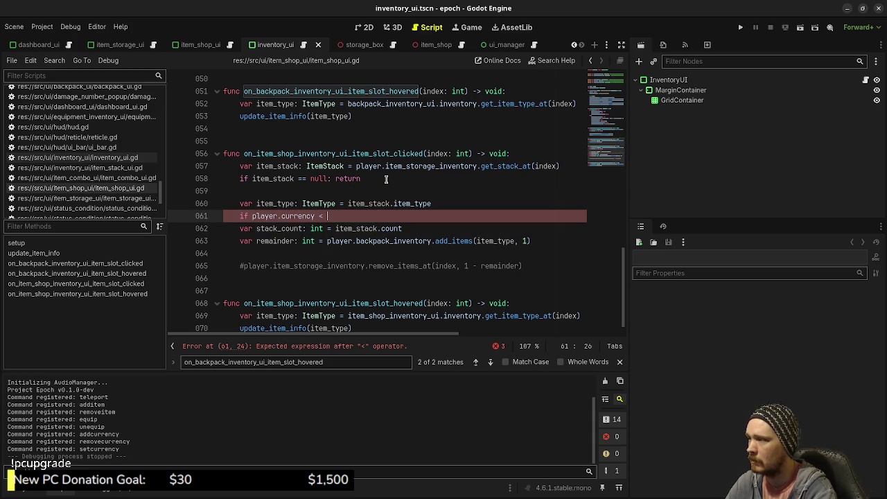
key("alt+Down")
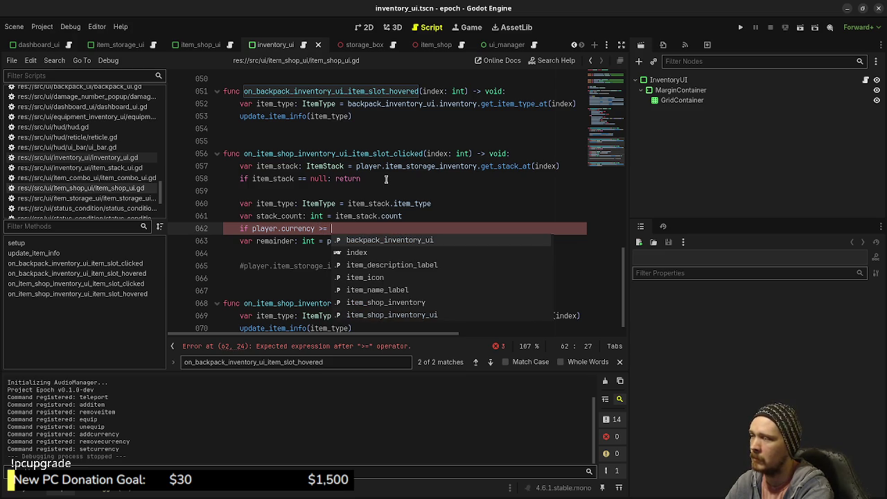
type("item_type.costs")
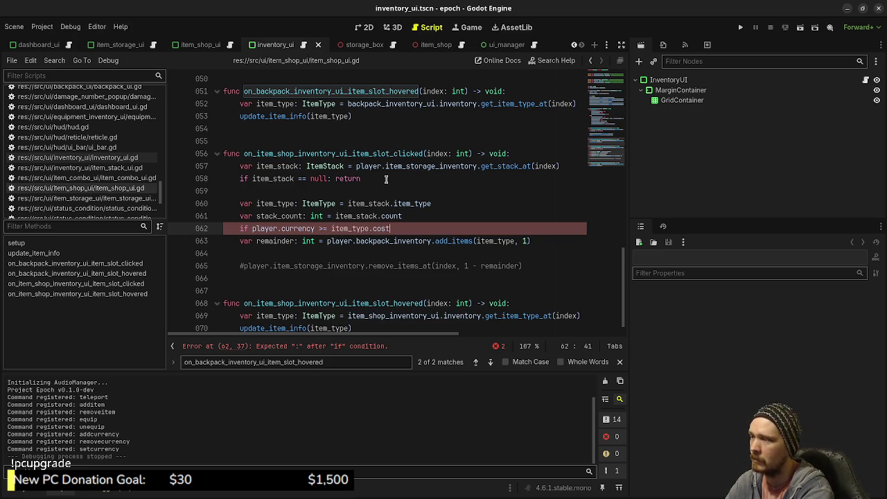
scroll(386, 179, "down", 1)
key("Down")
key("ctrl+Left")
key("ctrl+Left")
key("ctrl+Left")
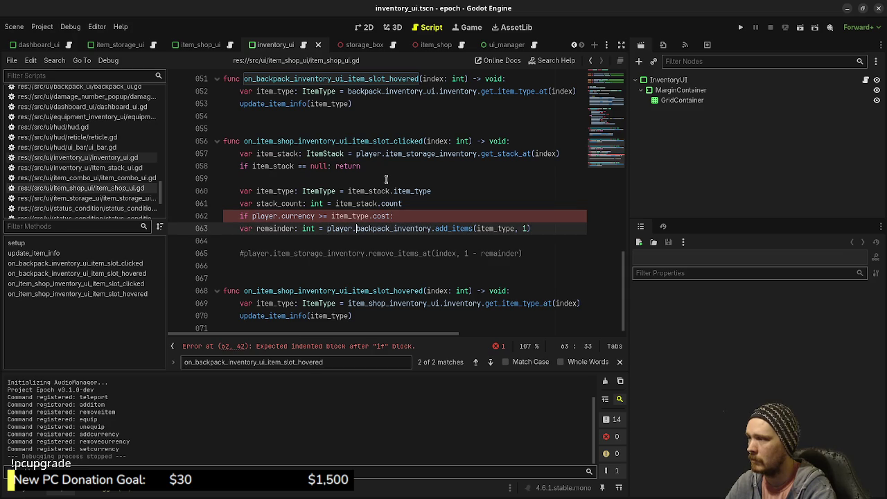
key("Tab")
key("ctrl+s")
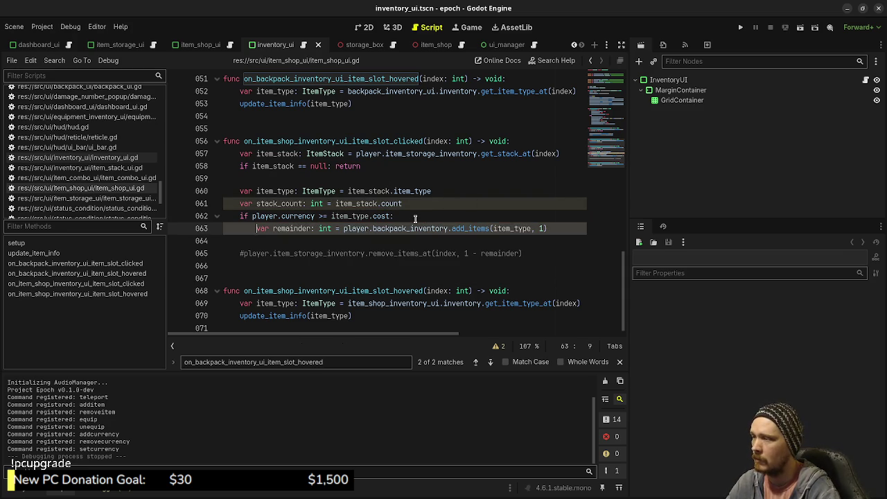
Add player.decrease_currency(item_type.cost) under add_items, save, and run the game
key("Return")
type("p")
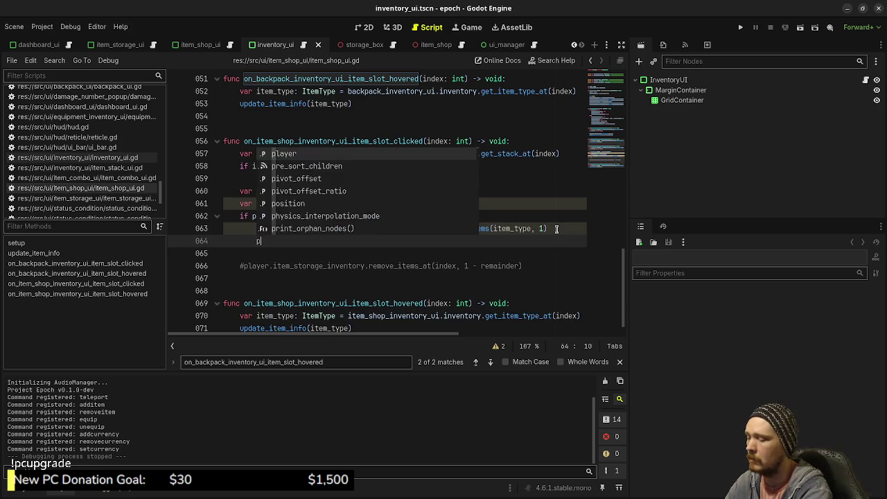
type("layer.decr")
key("Return")
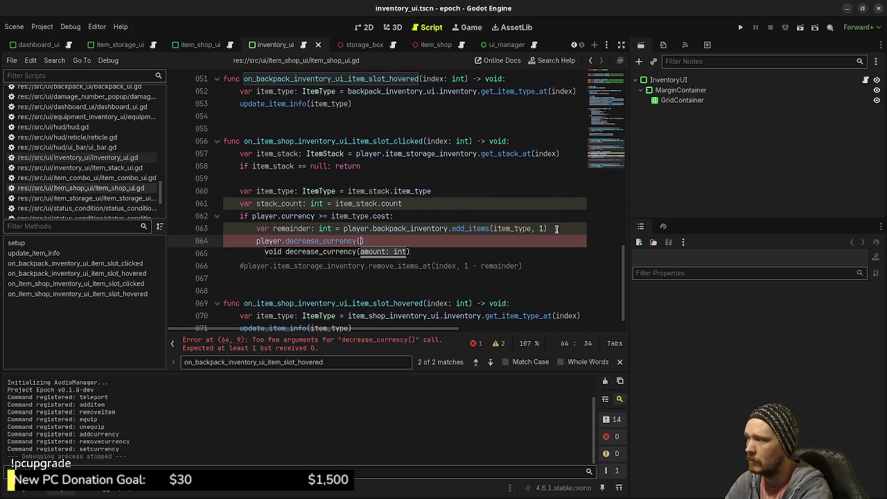
type("item_type.cos")
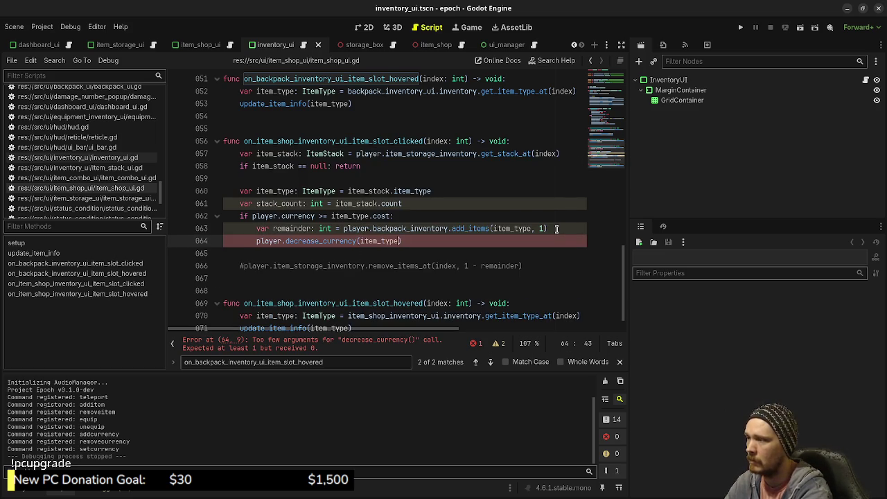
key("Return")
key("ctrl+s")
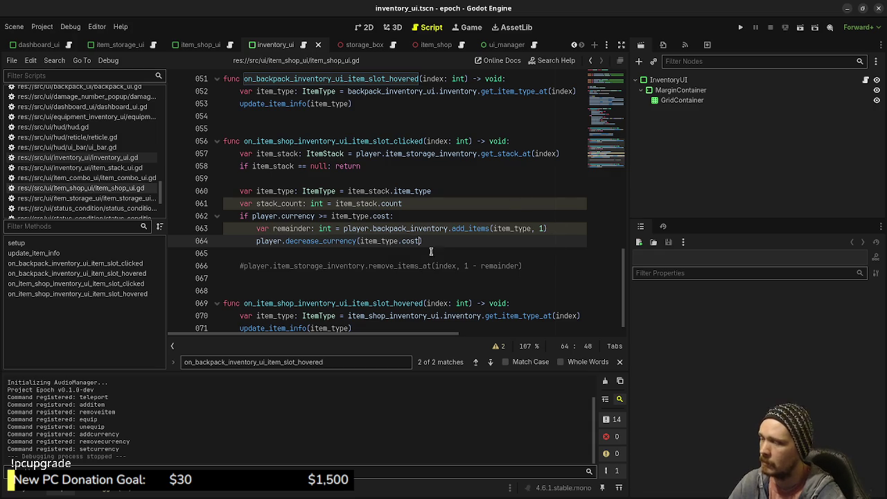
key("F5")
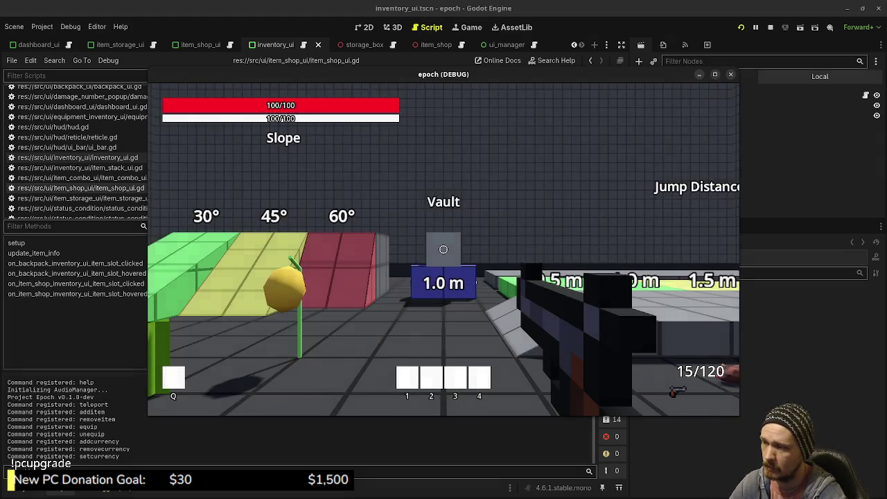
Walk past the orange box to the purple crystal, then release the mouse and stop the game
key("w")
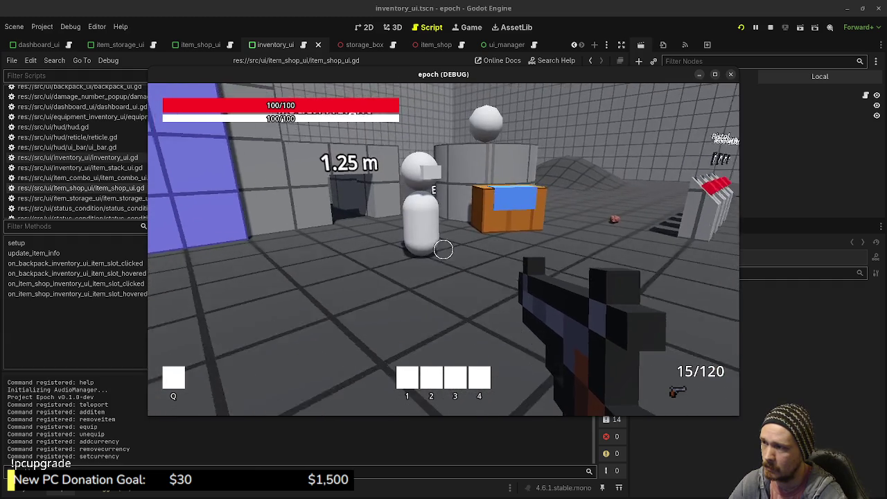
key("w")
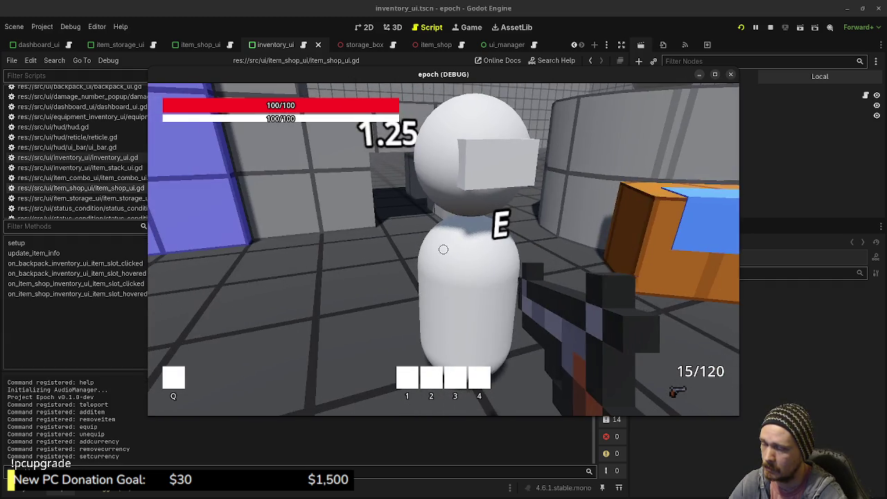
key("w")
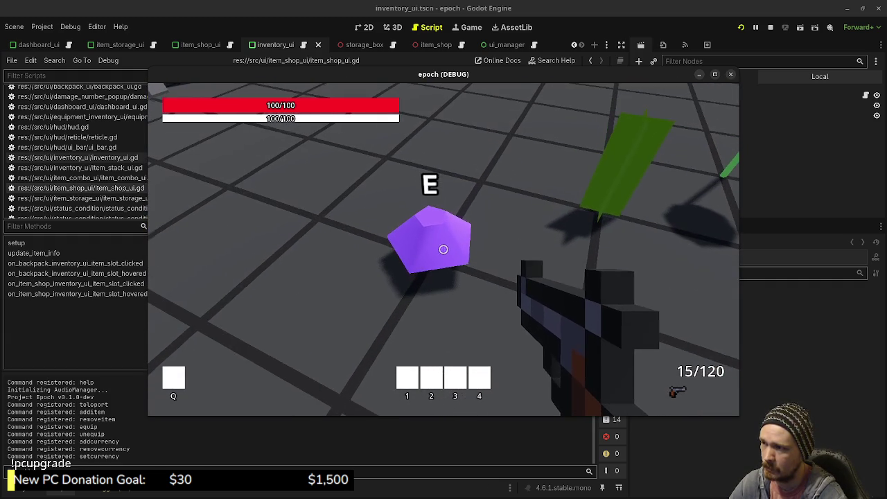
key("Escape")
left_click(772, 28)
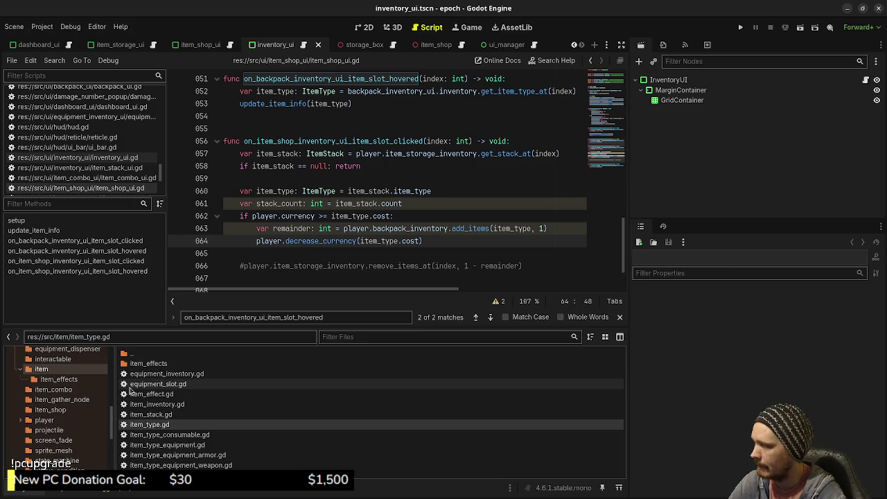
Open the data/items folder and set a new Cost on potion.tres
scroll(59, 381, "up", 2)
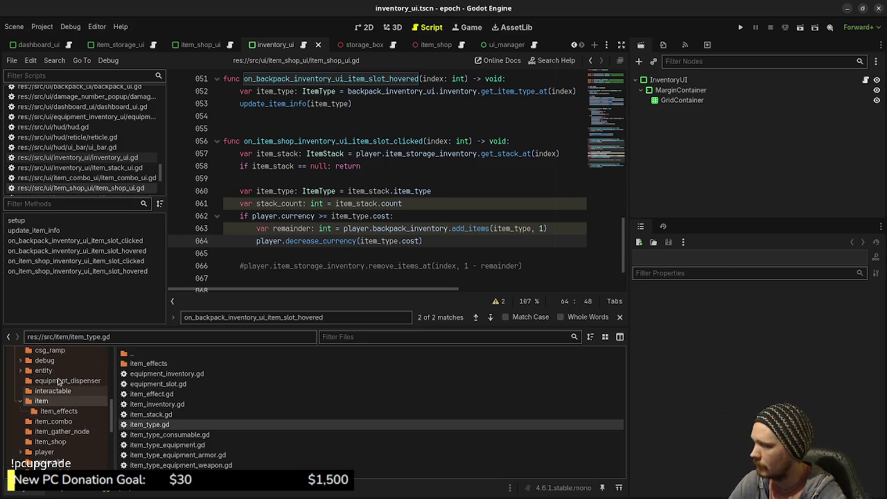
scroll(68, 404, "up", 3)
scroll(68, 404, "up", 3)
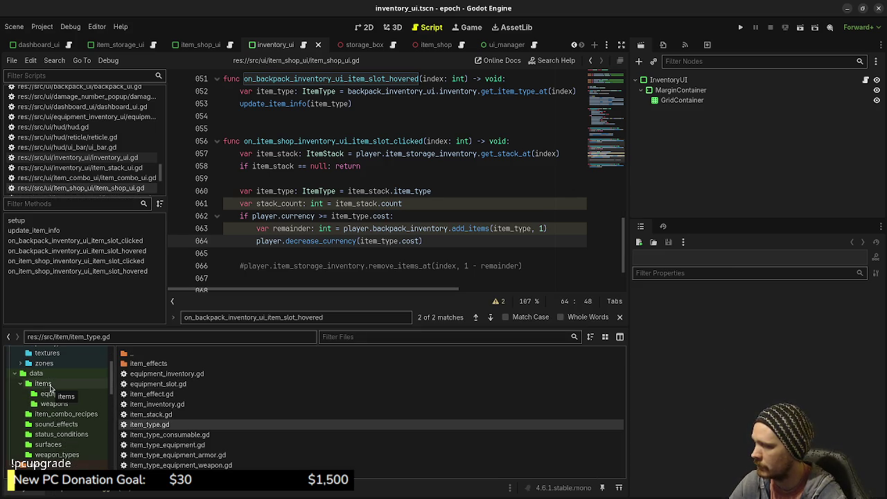
left_click(44, 384)
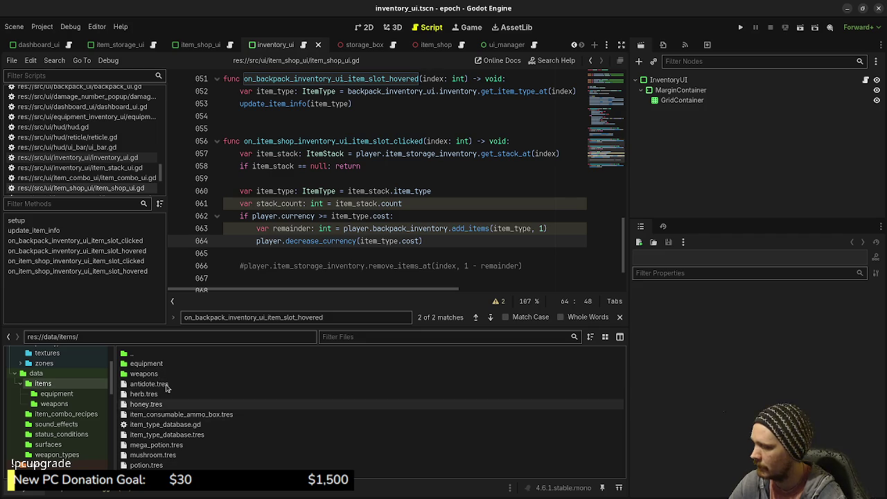
left_click(162, 466)
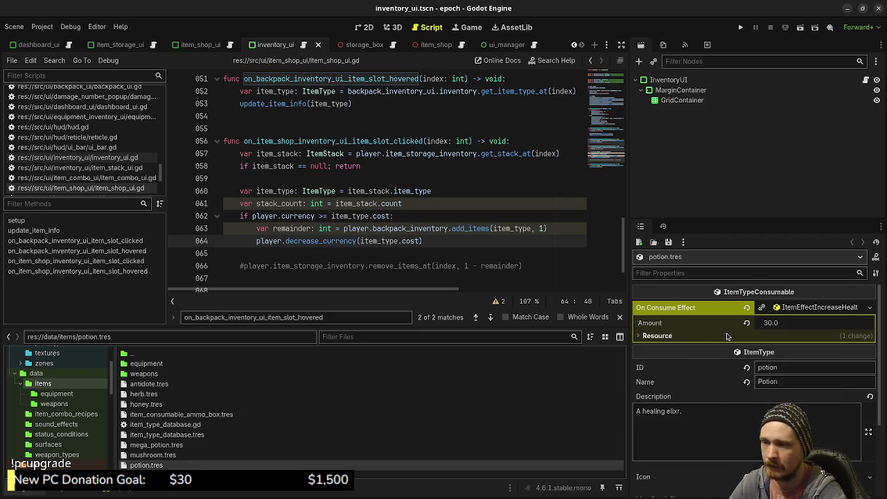
scroll(728, 346, "down", 3)
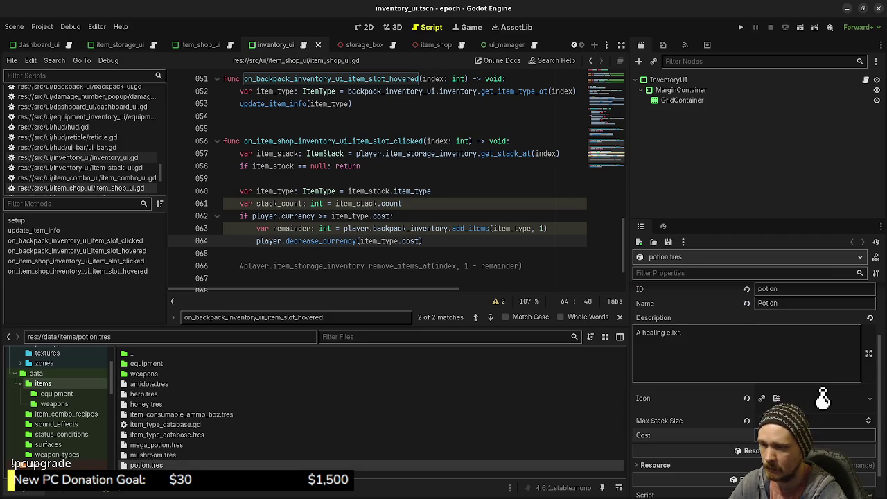
key("Return")
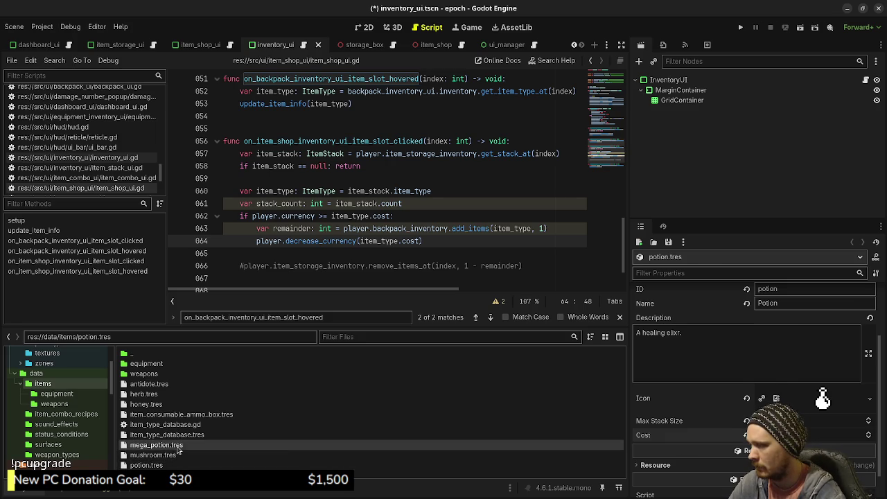
Edit the Cost of mega_potion.tres, then select antidote.tres
left_click(156, 444)
scroll(775, 402, "down", 3)
left_click(811, 436)
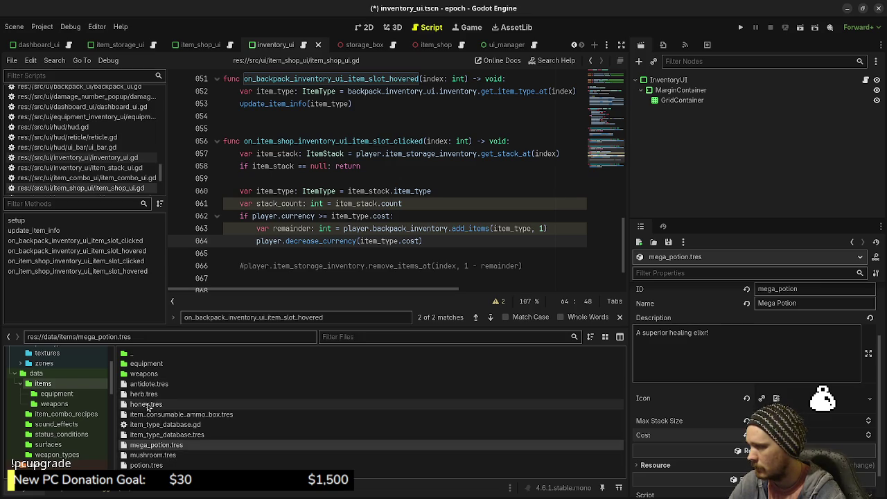
left_click(151, 385)
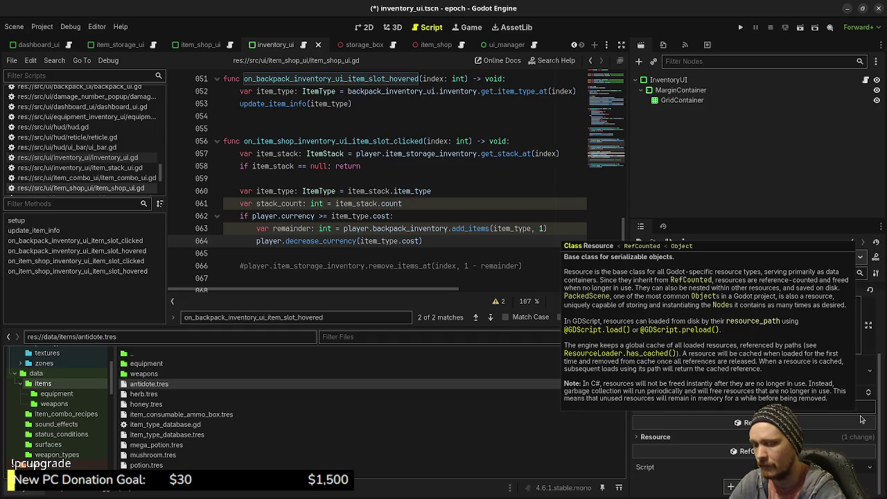
Set costs on the antidote (15), ammo box and herb item resources
key("Return")
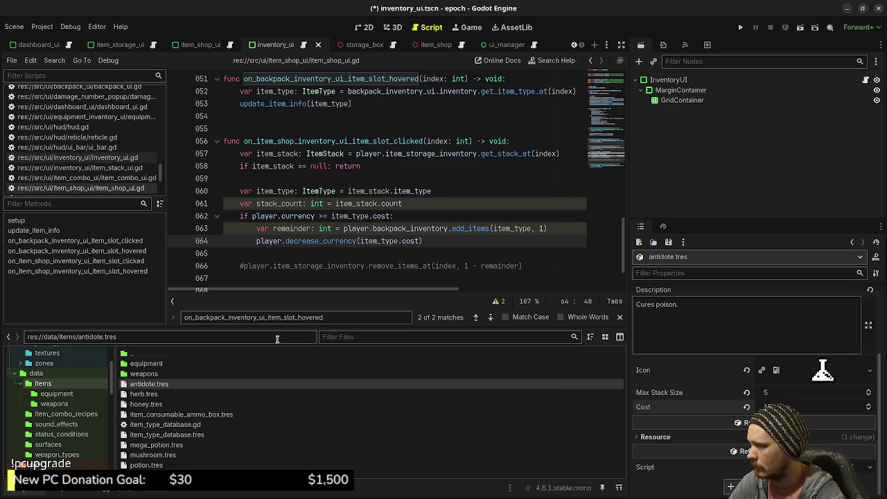
left_click(177, 415)
scroll(738, 421, "down", 3)
left_click(783, 407)
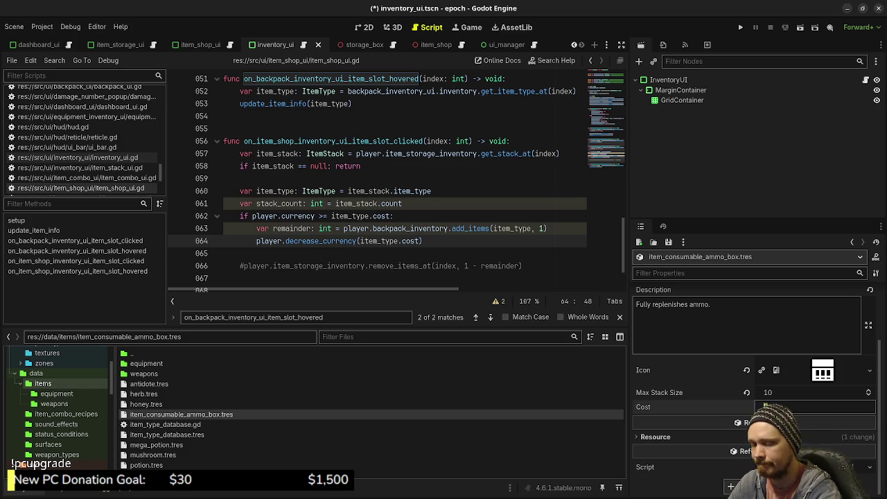
key("Return")
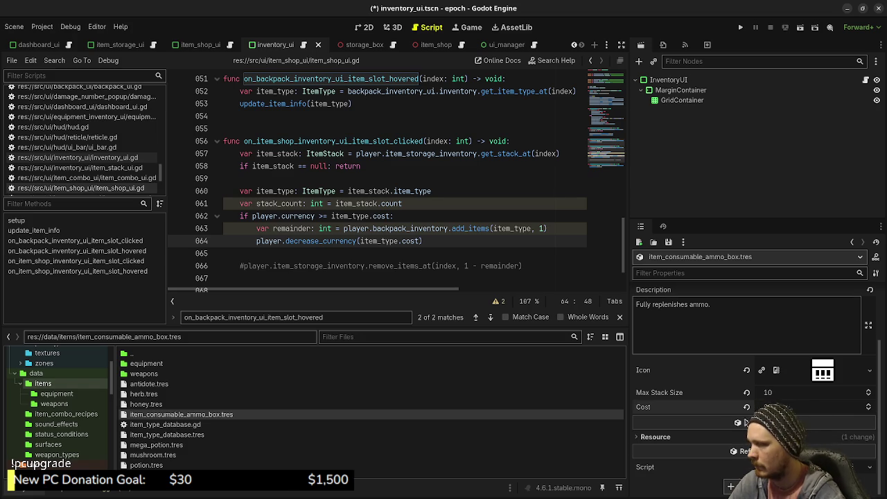
left_click(145, 394)
left_click(815, 453)
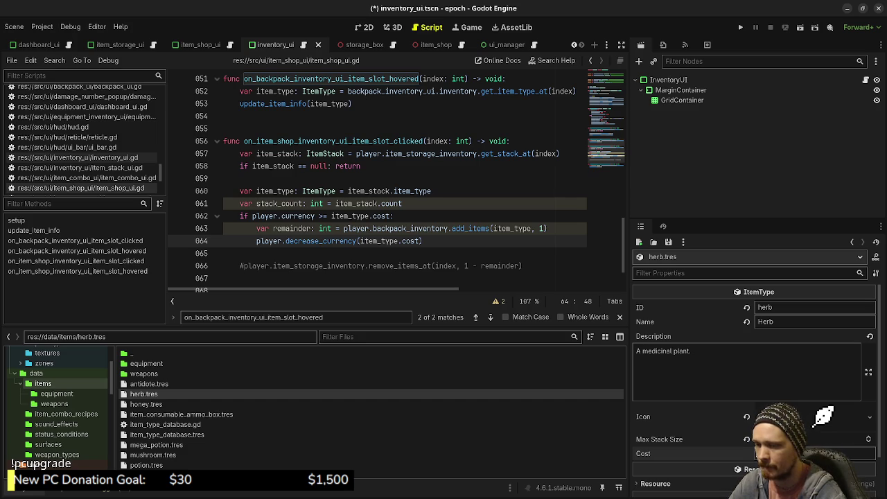
mouse_move(744, 471)
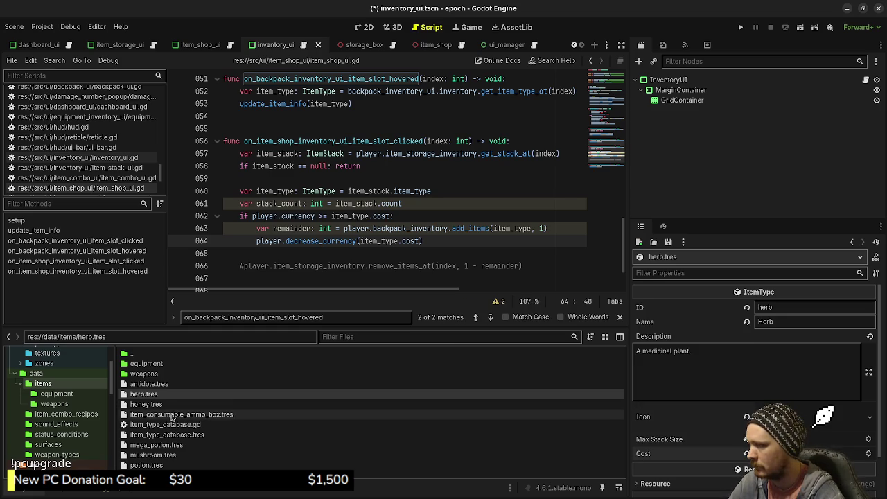
Review the mushroom, honey, potion, mega potion, ammo box, herb and antidote settings, then run the game
left_click(164, 456)
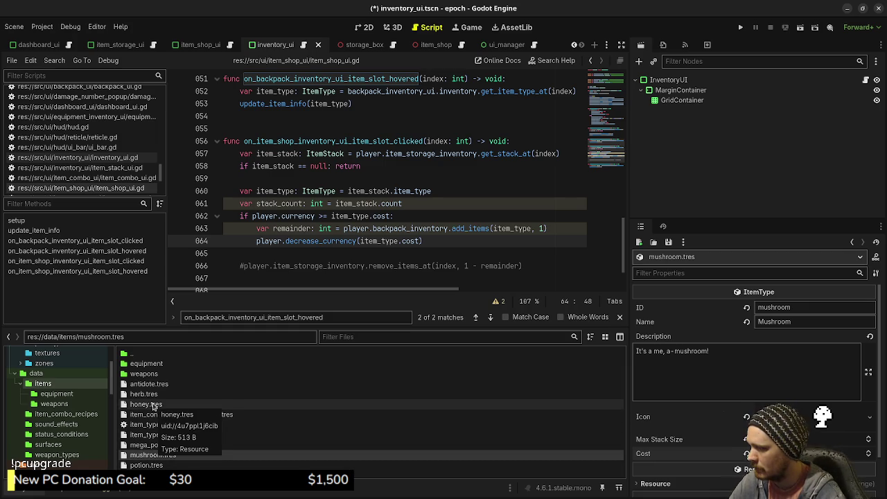
left_click(146, 404)
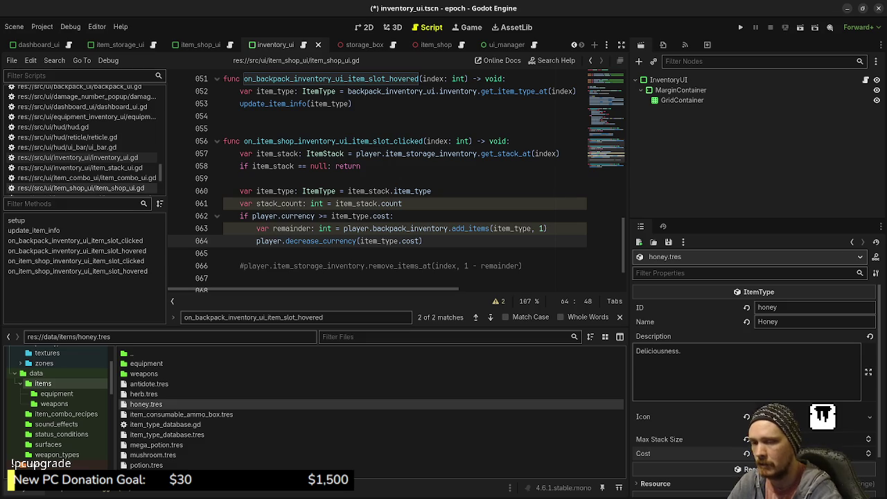
left_click(145, 465)
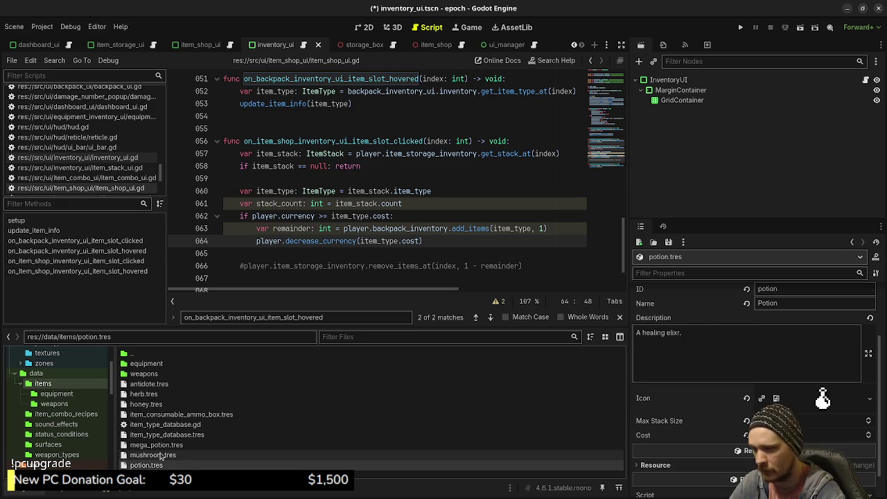
left_click(159, 455)
left_click(156, 445)
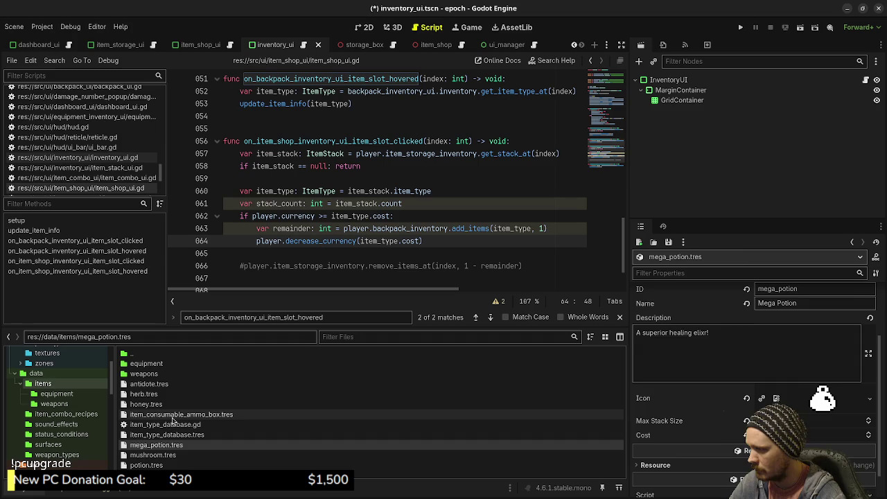
left_click(175, 415)
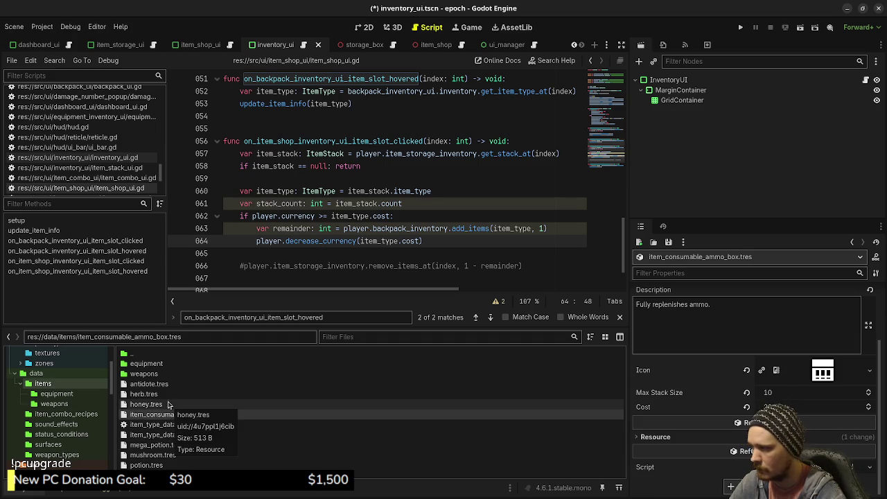
left_click(161, 404)
left_click(165, 393)
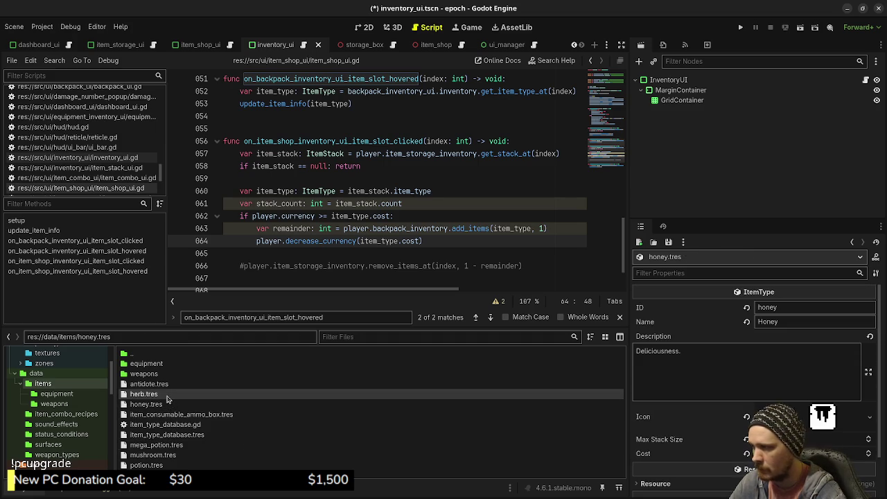
left_click(169, 385)
left_click(170, 385)
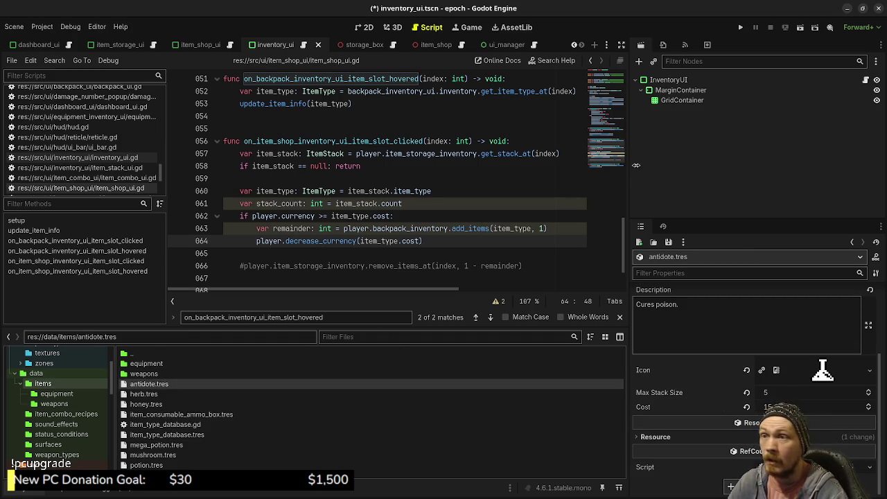
key("F5")
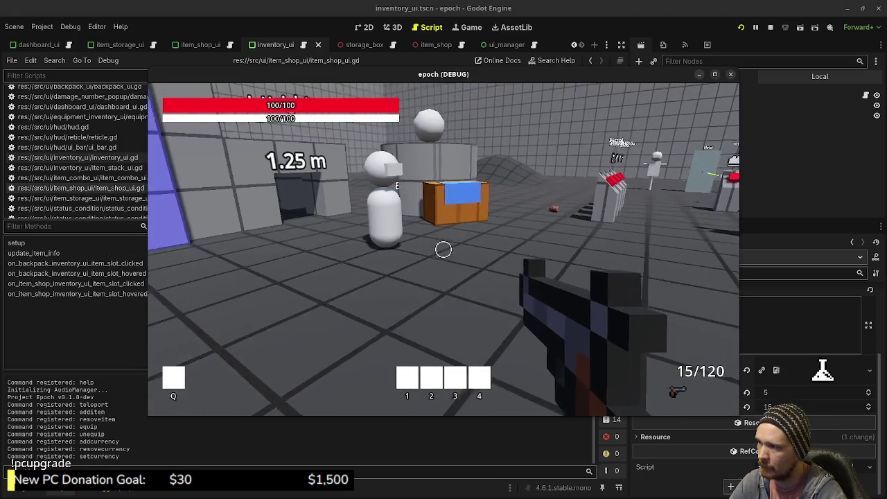
Open the in-game shop to check the Ammo Box's 20c price and dashboard currency, then stop
key("w")
key("e")
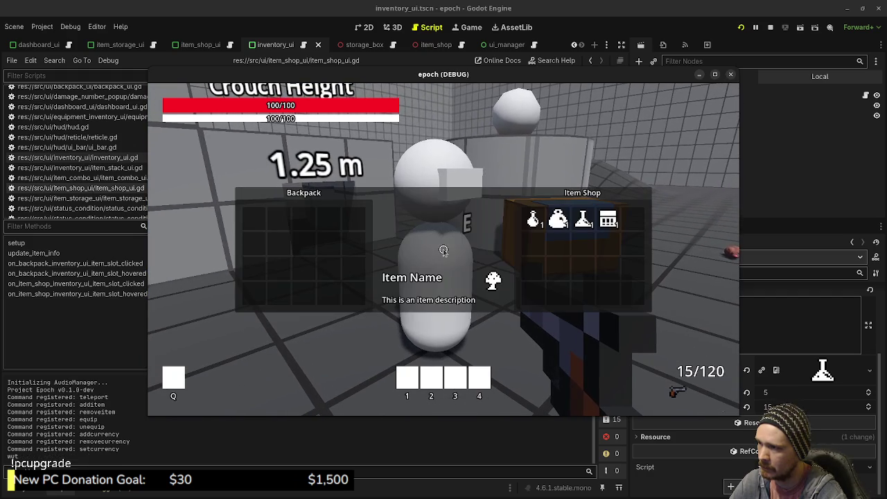
mouse_move(608, 219)
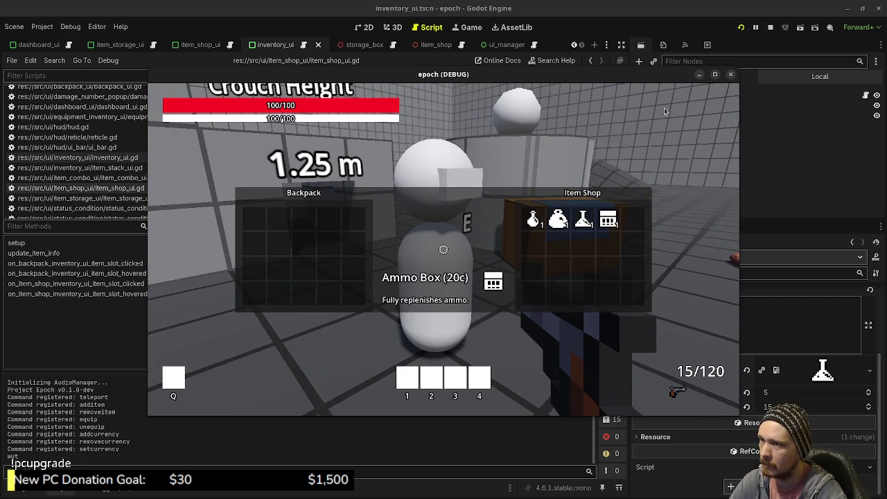
key("Tab")
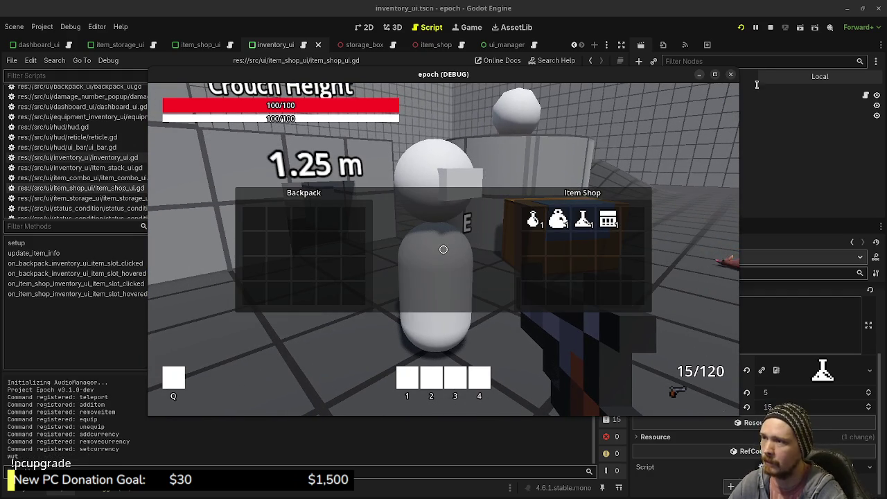
left_click(769, 30)
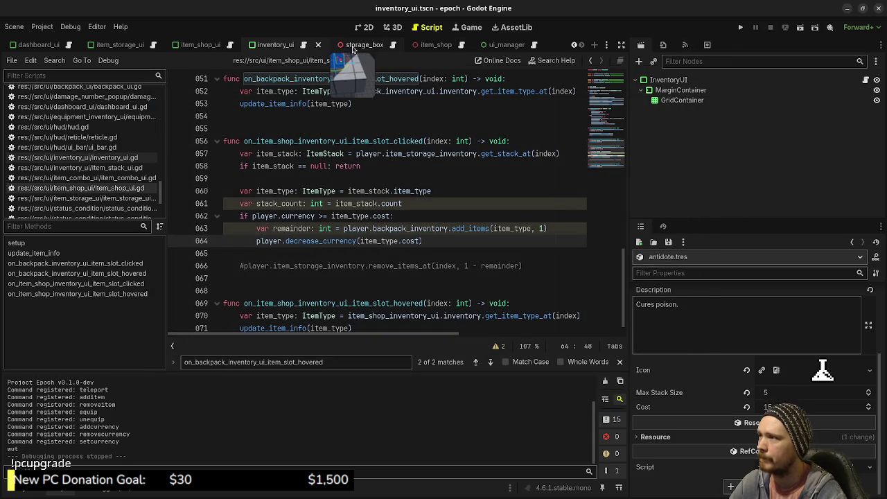
Copy the CurrencyCounter node from the dashboard_ui scene, then switch to the ui_manager scene
left_click(107, 47)
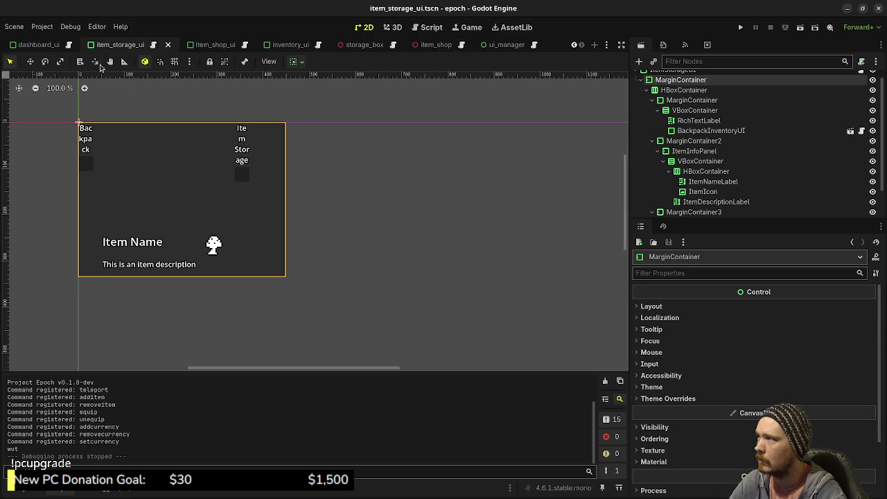
scroll(41, 45, "up", 2)
left_click(195, 45)
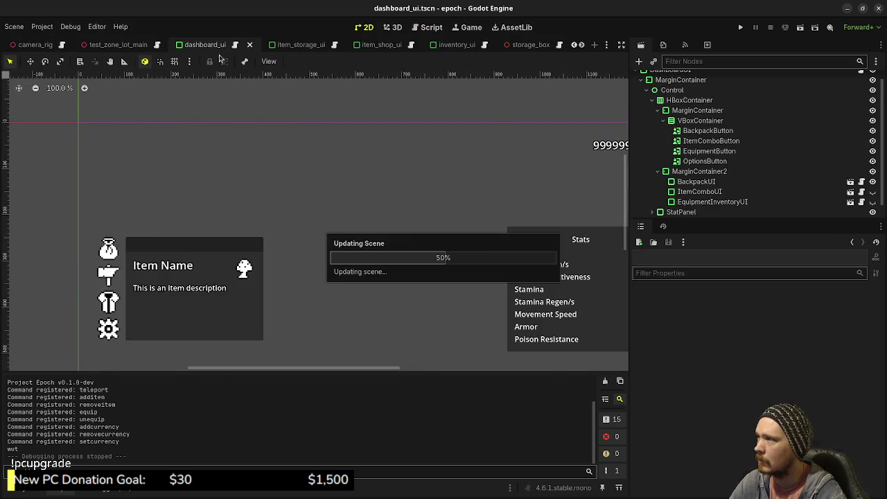
scroll(700, 177, "down", 1)
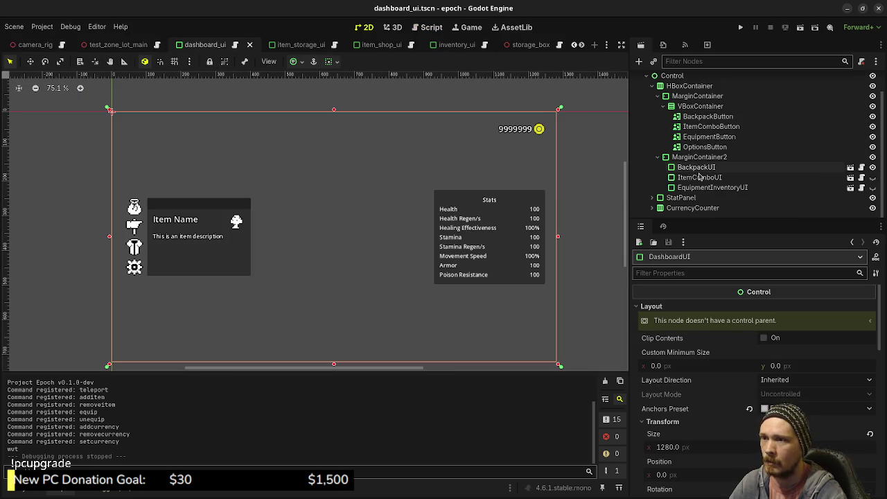
right_click(690, 208)
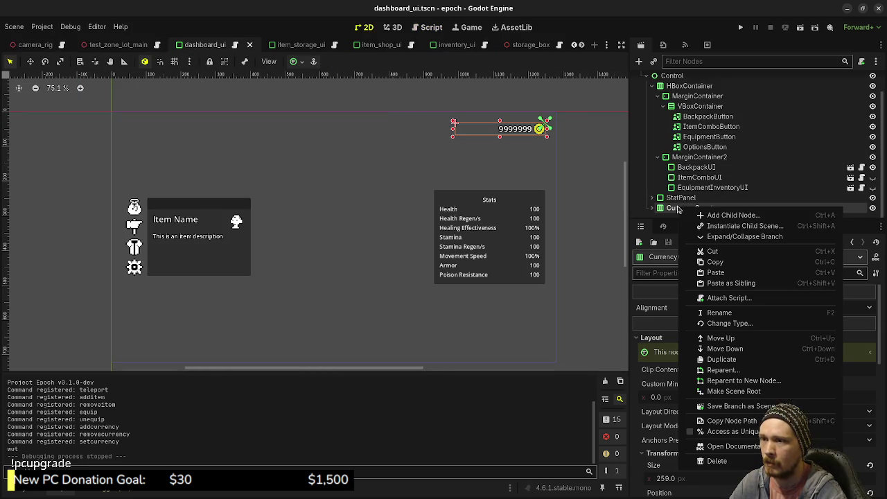
left_click(715, 262)
mouse_move(529, 49)
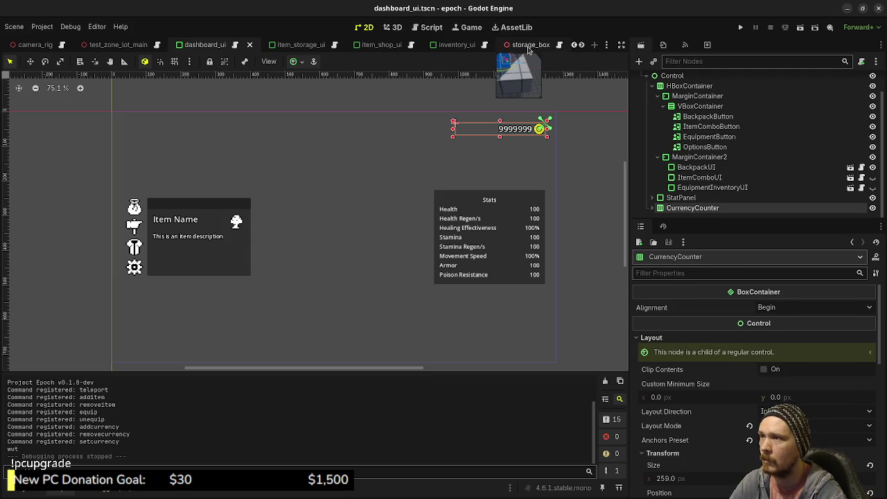
scroll(529, 48, "down", 2)
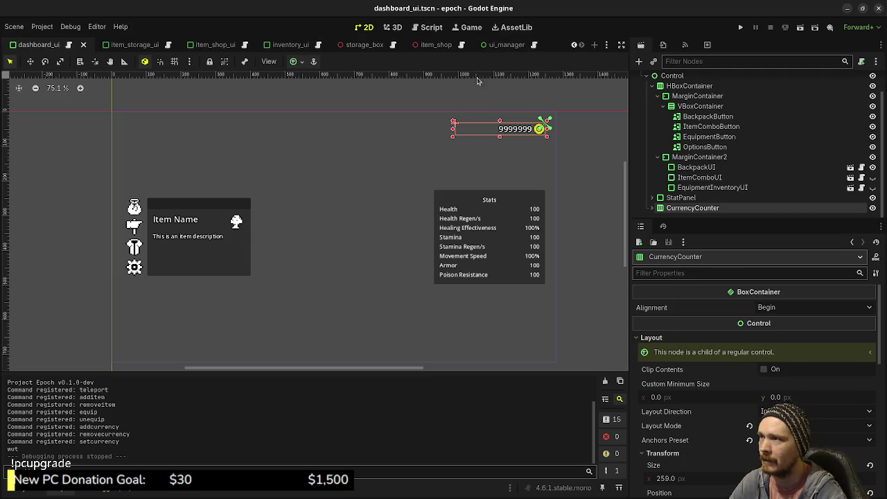
left_click(503, 45)
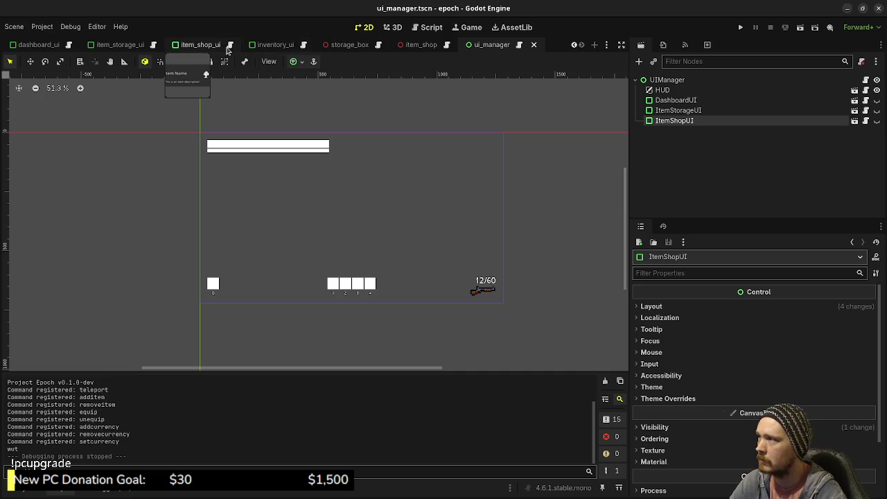
Switch to item_shop_ui, trial-paste CurrencyCounter under MarginContainer, undo it, and select ItemShopUI
left_click(200, 45)
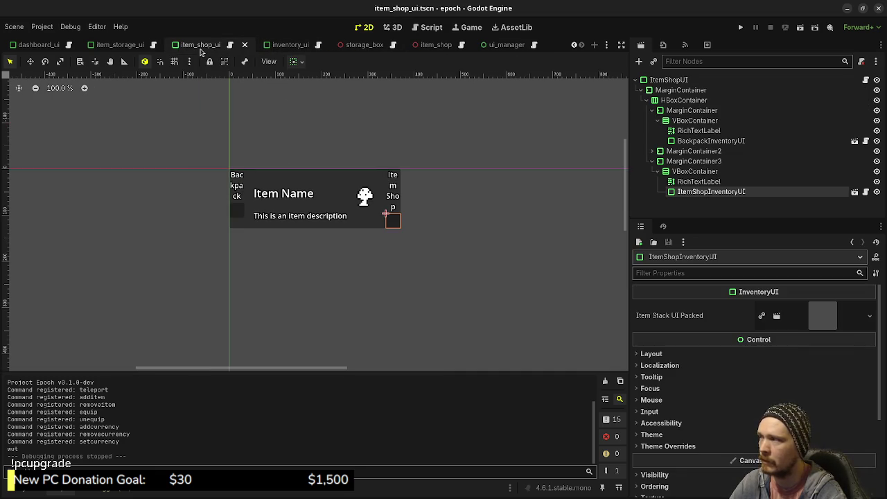
left_click(232, 46)
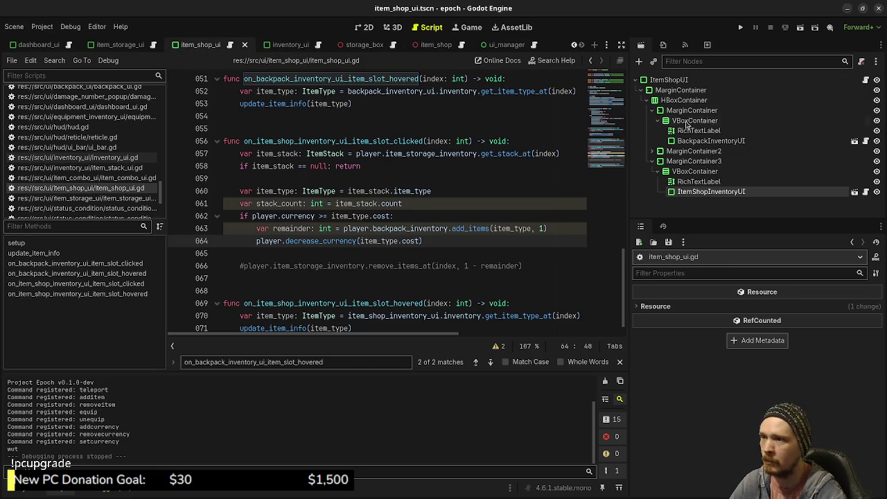
left_click(671, 80)
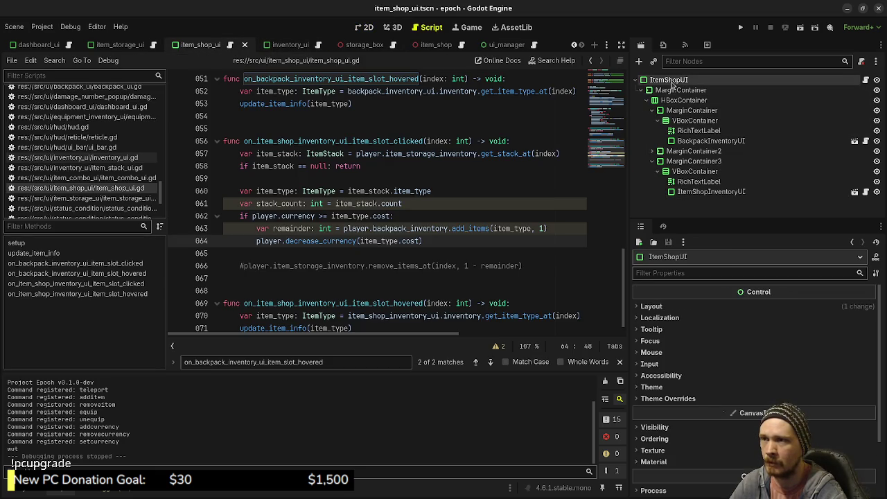
left_click(394, 27)
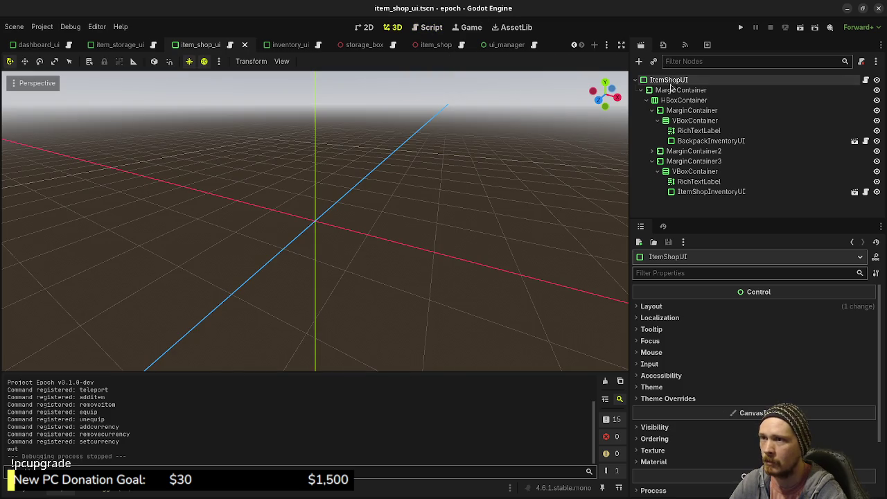
left_click(672, 90)
right_click(672, 90)
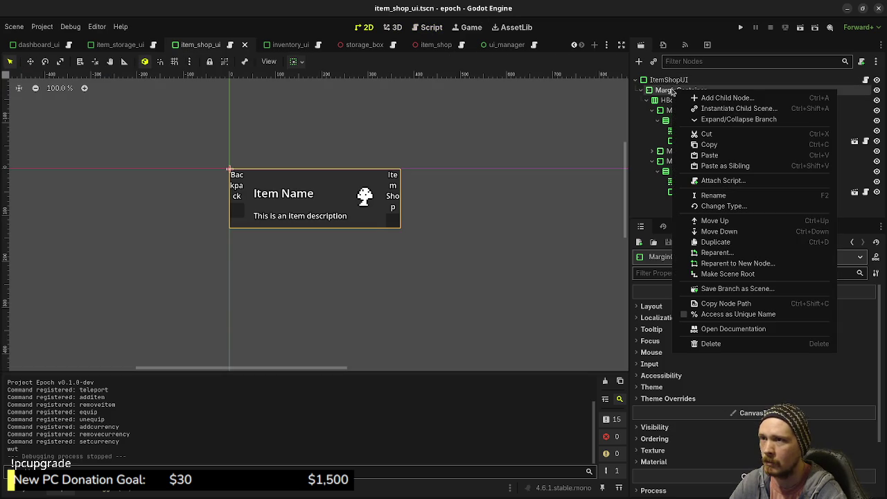
left_click(718, 155)
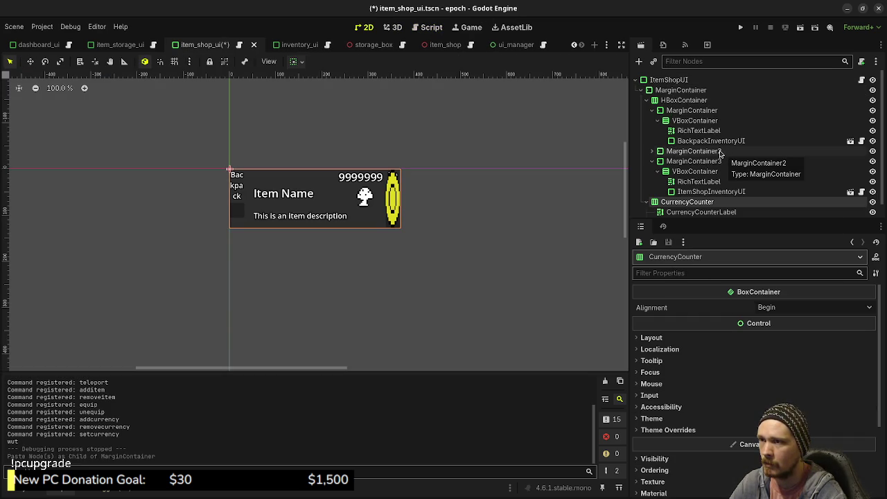
key("ctrl+z")
left_click(667, 80)
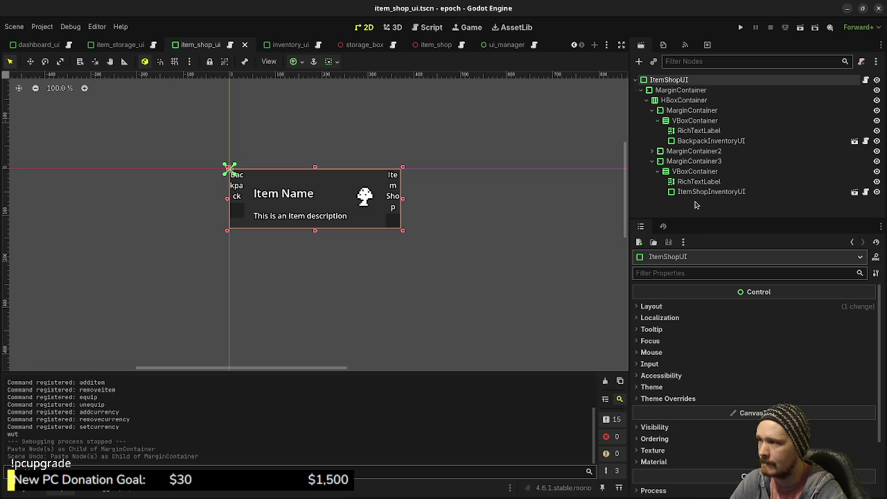
left_click(680, 90)
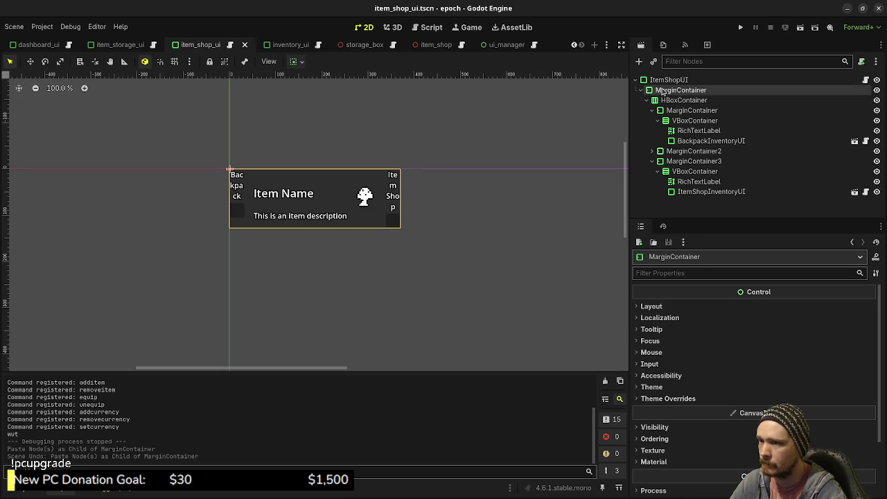
left_click(669, 79)
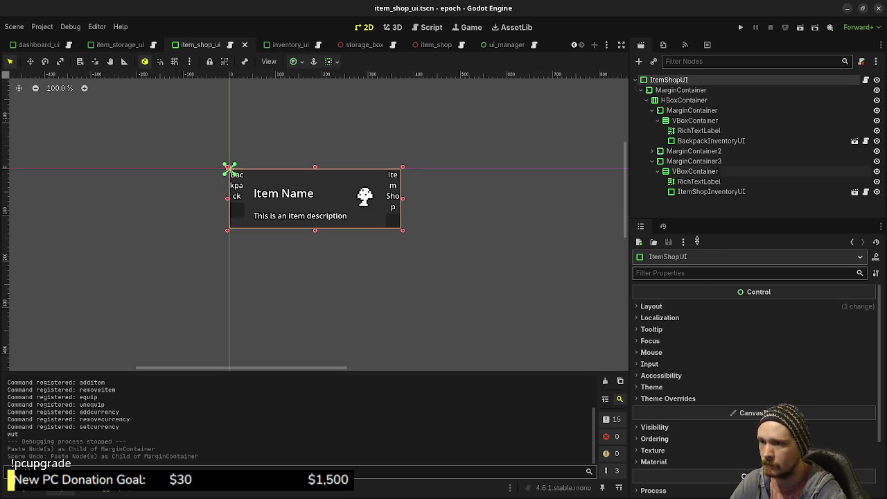
left_click(654, 305)
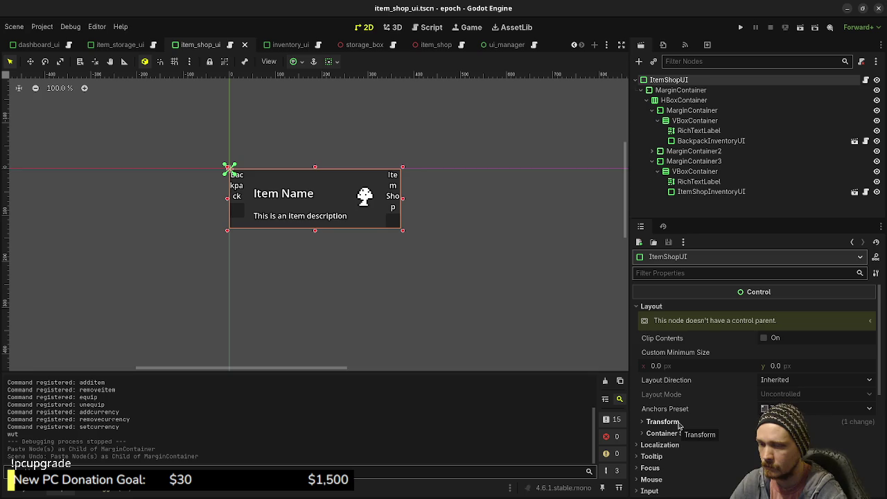
left_click(297, 63)
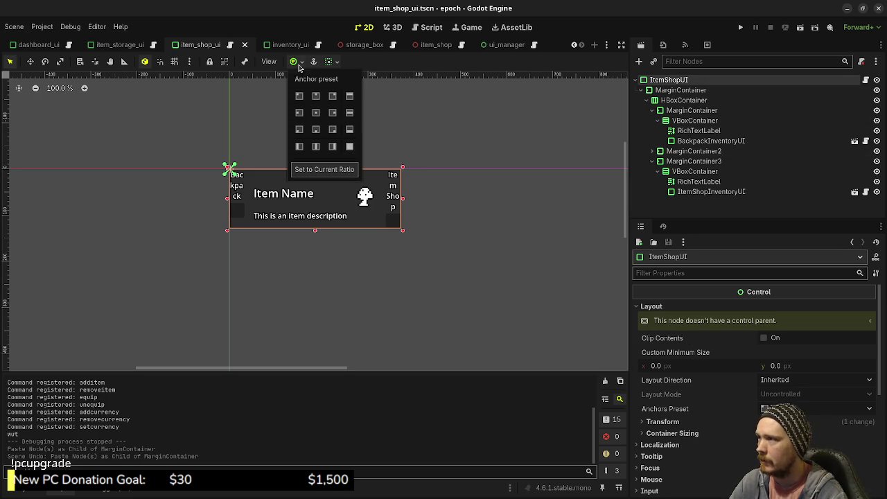
left_click(349, 147)
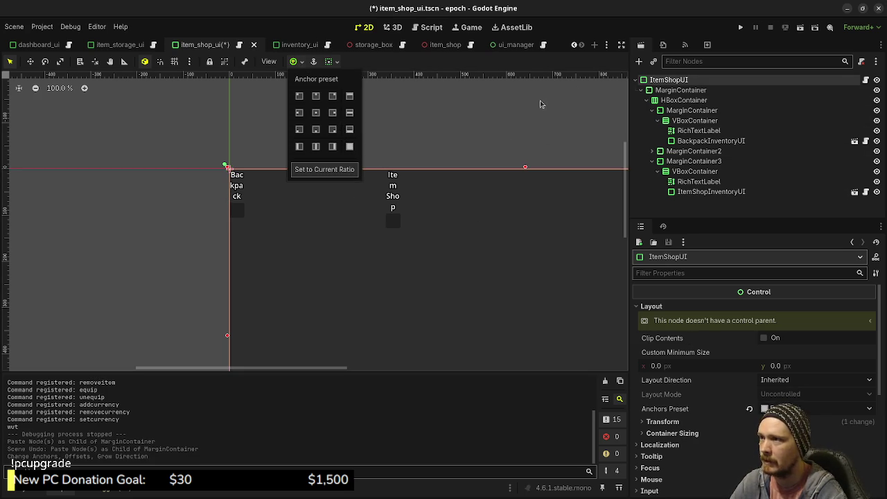
key("ctrl+z")
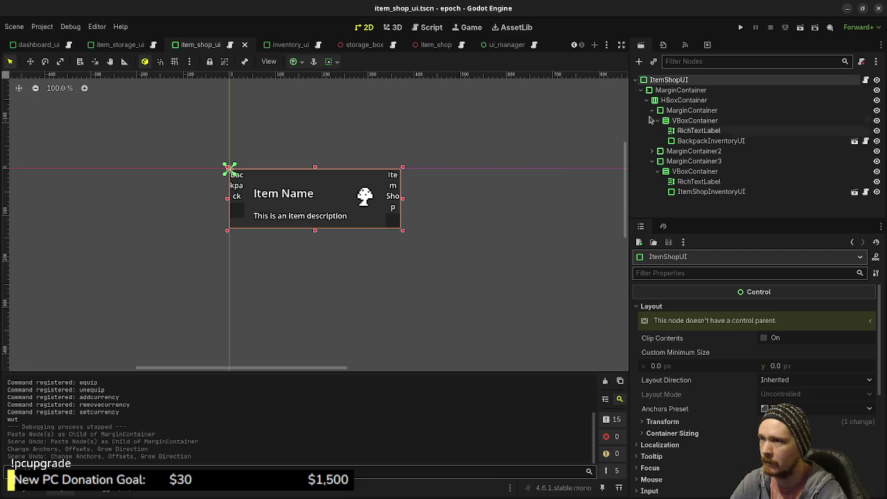
left_click(671, 421)
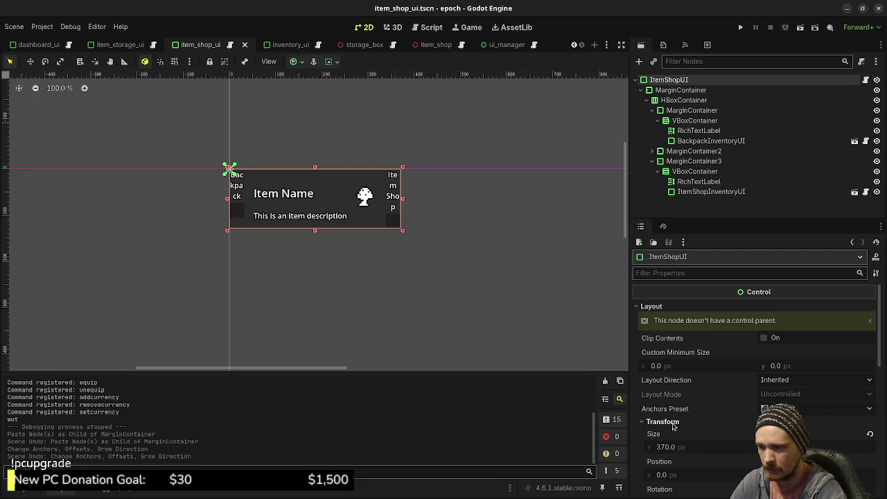
right_click(683, 436)
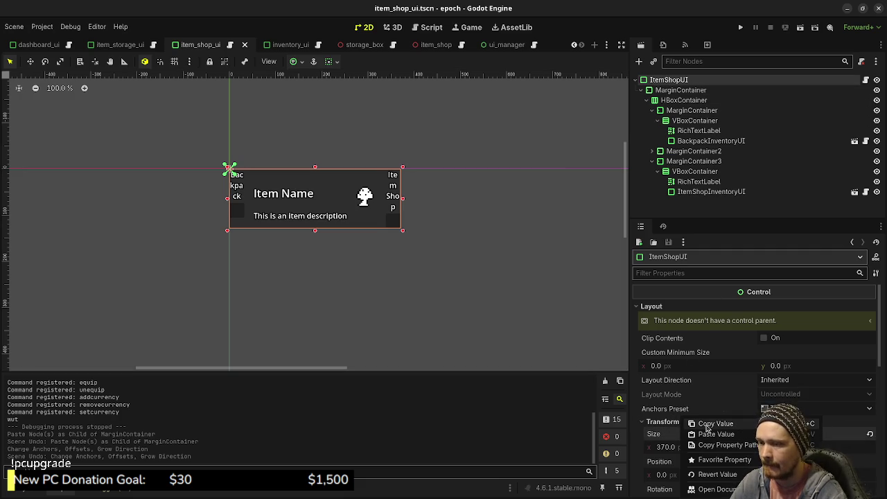
left_click(708, 425)
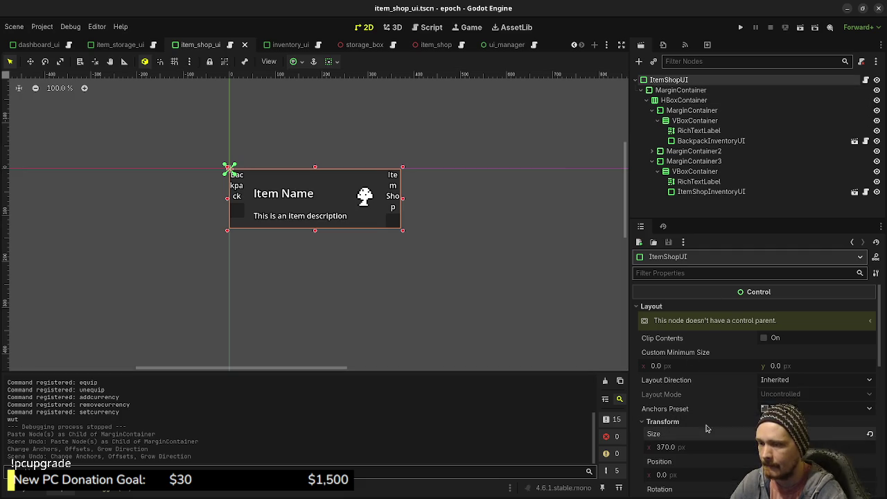
left_click(680, 90)
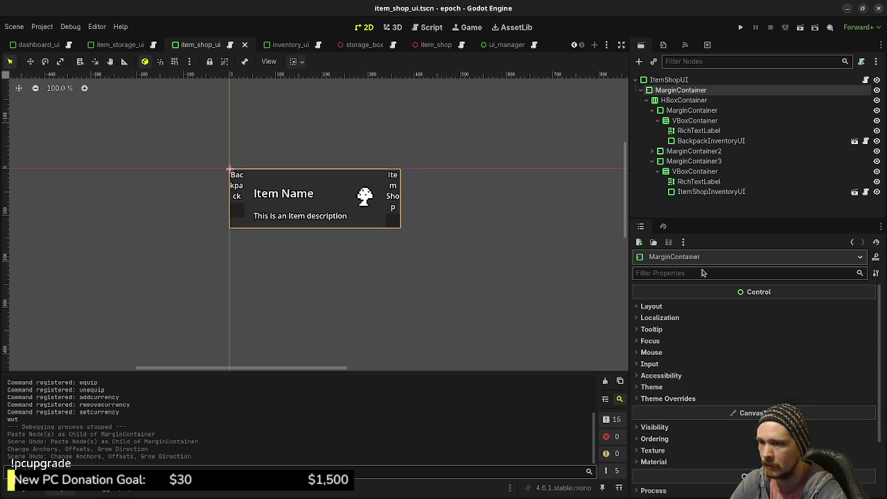
left_click(679, 310)
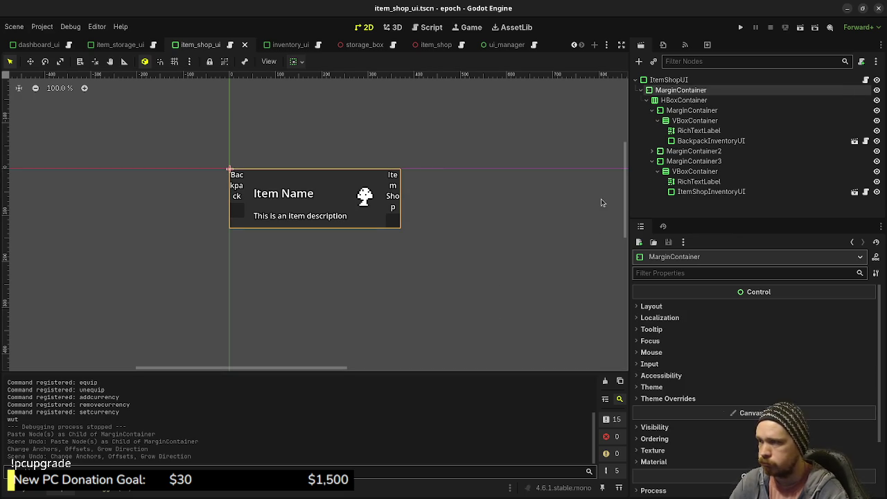
scroll(442, 192, "down", 8)
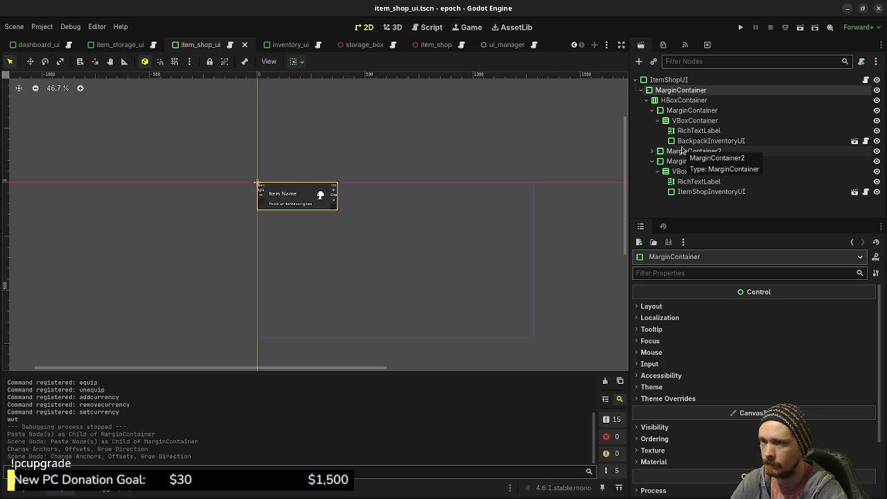
Expand MarginContainer2 and trial-paste CurrencyCounter into ItemInfoPanel, then undo it
left_click(653, 151)
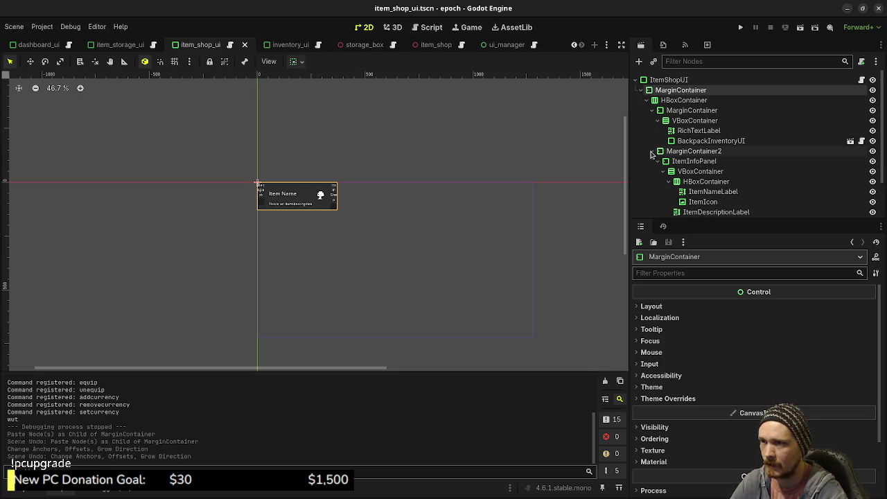
left_click(686, 161)
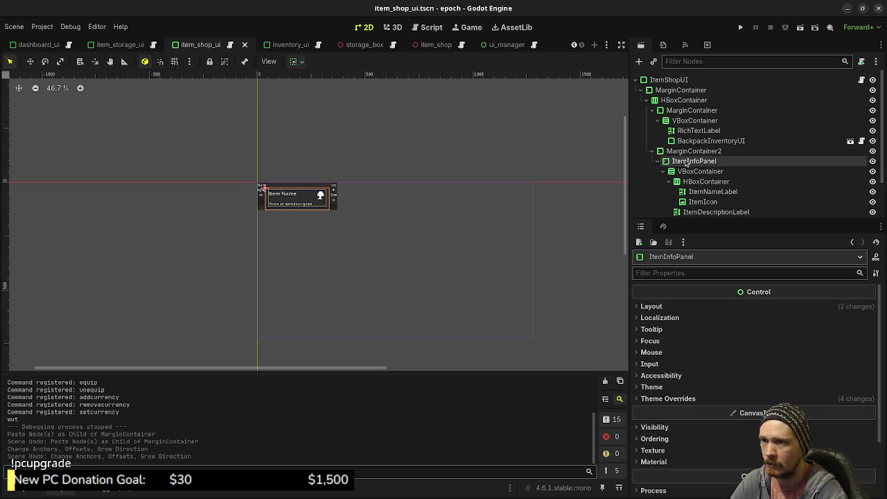
left_click(688, 171)
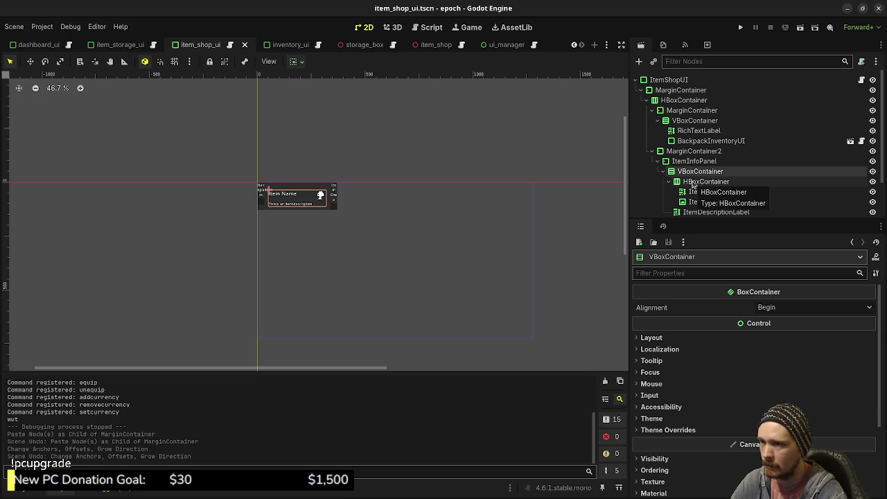
left_click(693, 162)
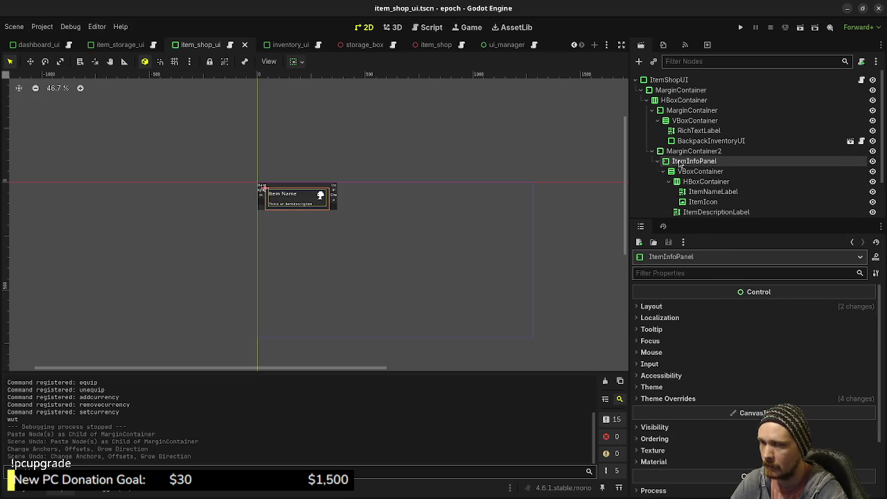
right_click(680, 162)
left_click(718, 227)
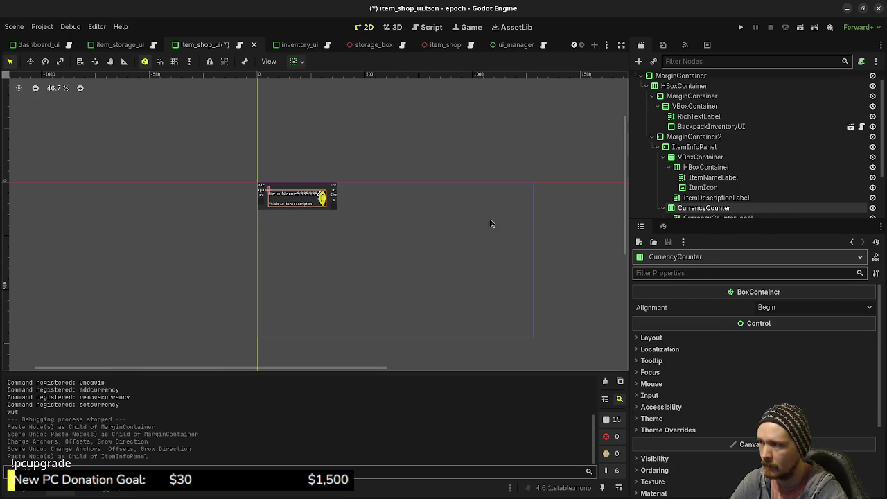
scroll(347, 212, "up", 5)
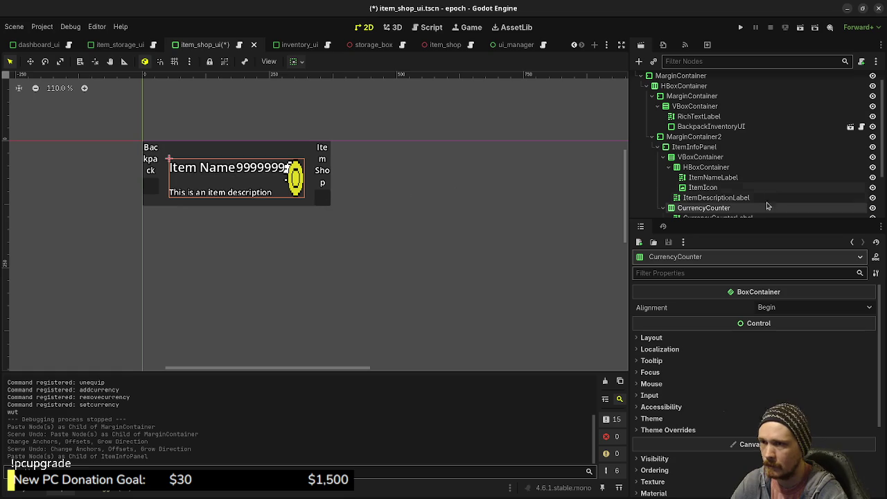
key("ctrl+z")
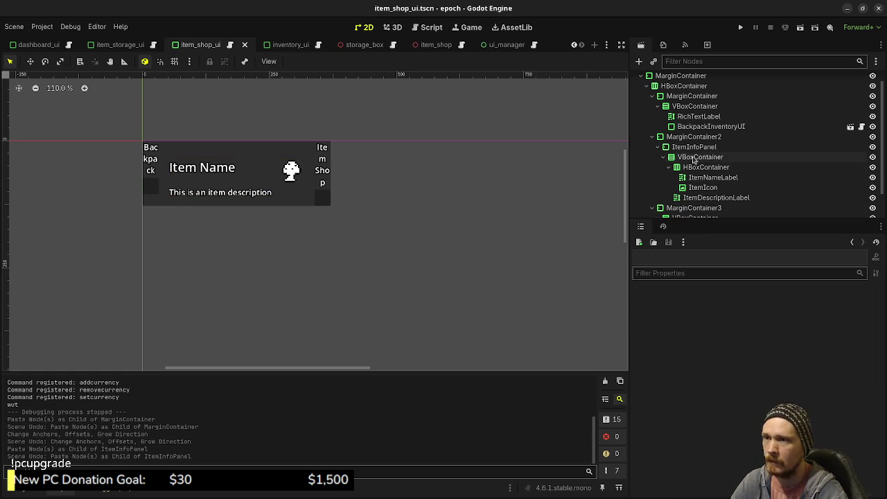
Paste CurrencyCounter under MarginContainer2, drag it above ItemInfoPanel, and run the game
left_click(692, 148)
left_click(688, 138)
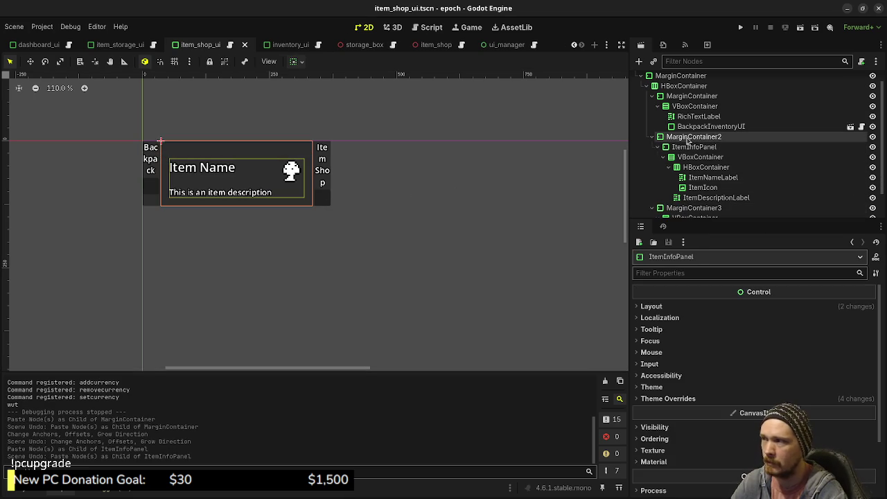
right_click(687, 140)
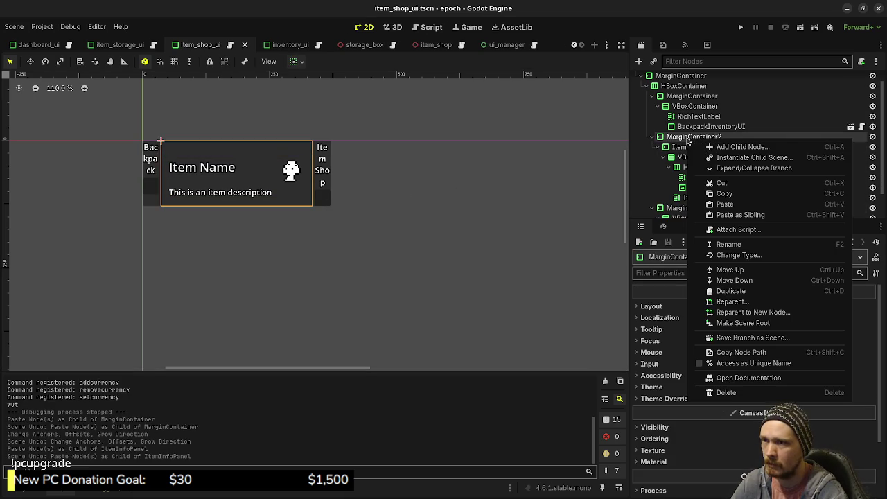
left_click(703, 202)
mouse_move(703, 204)
left_mouse_down()
mouse_move(682, 208)
mouse_move(676, 145)
left_mouse_up()
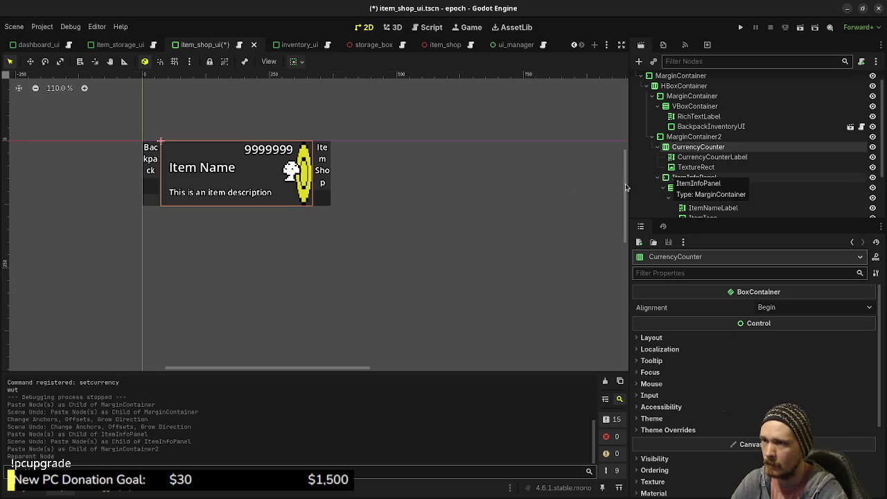
key("F5")
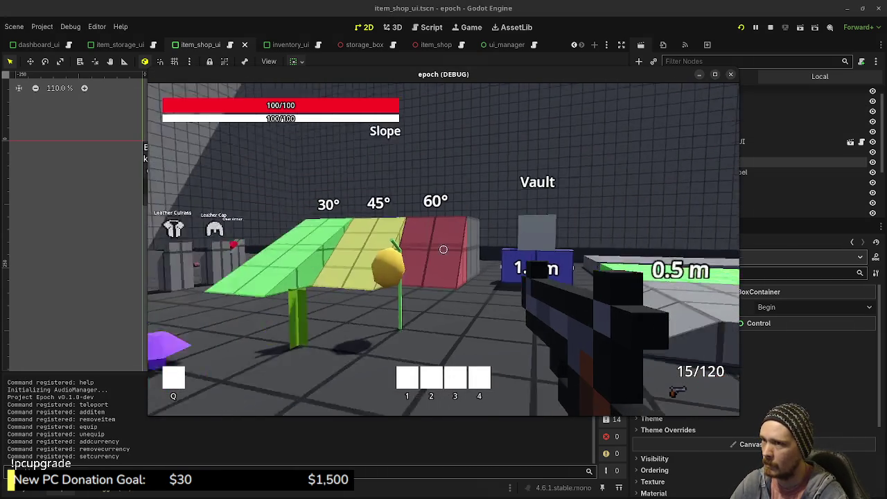
Open the in-game item shop, move the game window aside, and inspect ItemInfoPanel and CurrencyCounter
key("w")
key("e")
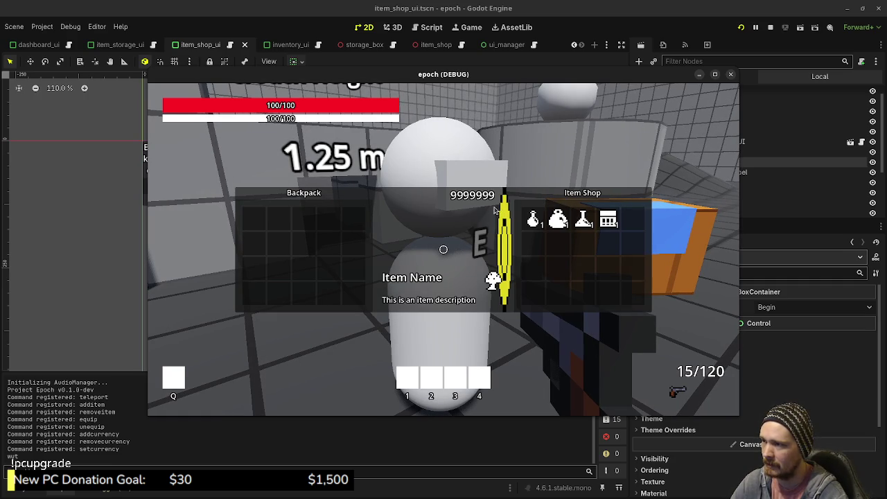
mouse_move(619, 83)
left_mouse_down()
mouse_move(495, 99)
mouse_move(523, 282)
left_mouse_up()
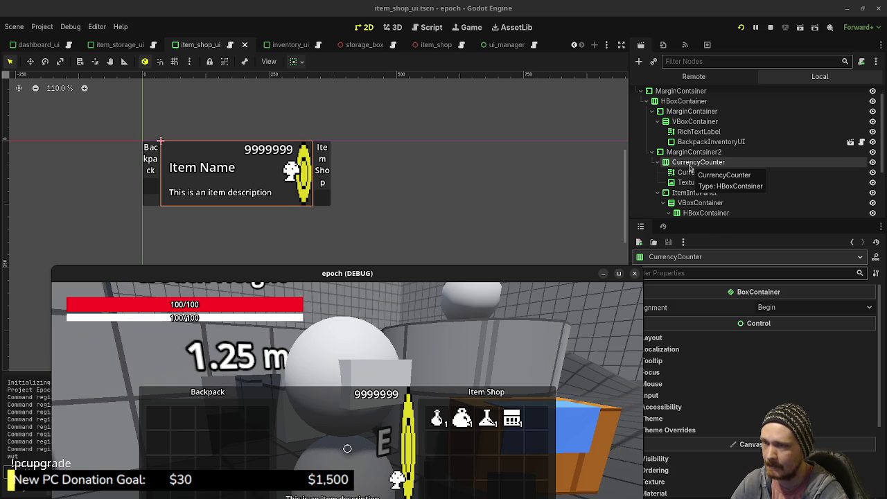
left_click(684, 194)
left_click(681, 164)
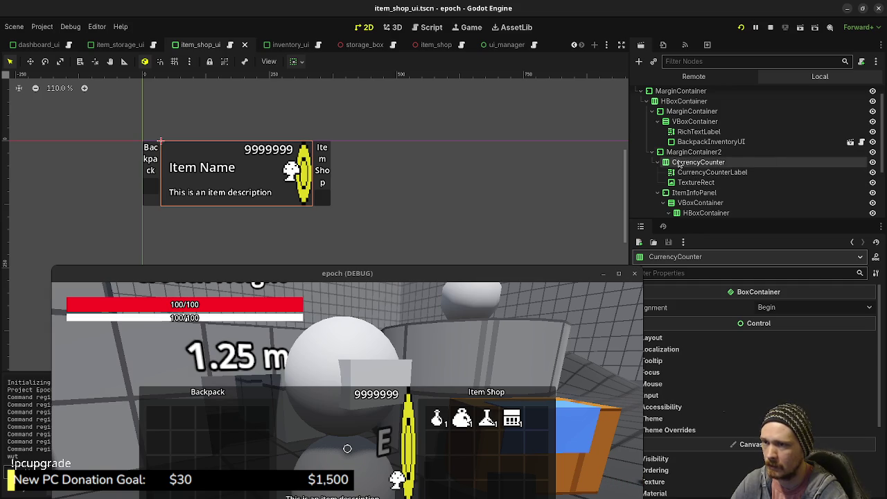
Change the coin TextureRect's vertical container sizing from Fill so the icon stays small beside the counter
left_click(682, 152)
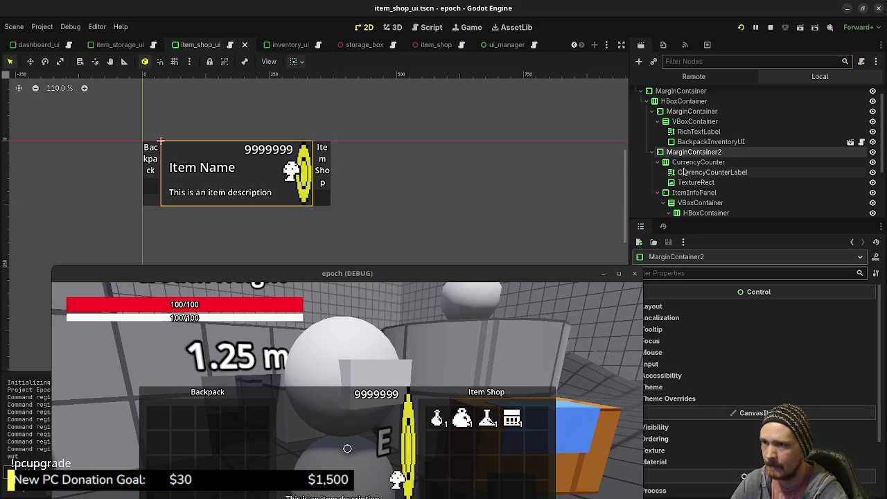
left_click(691, 183)
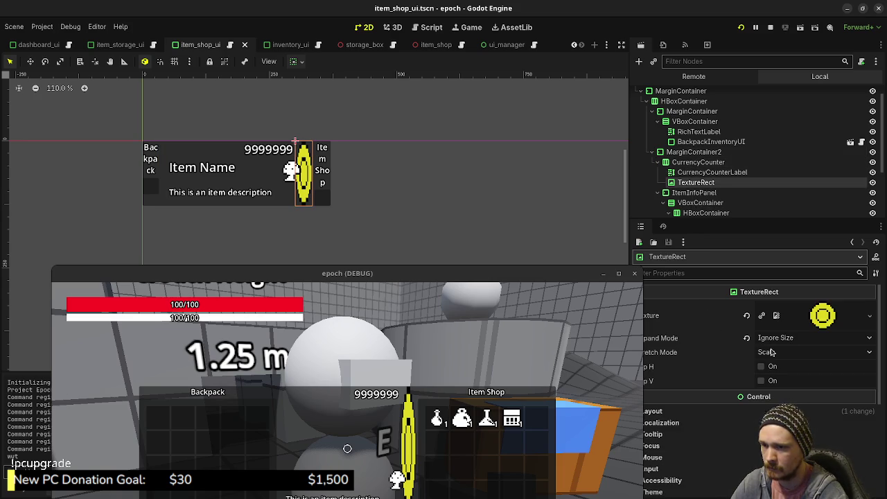
scroll(717, 364, "down", 2)
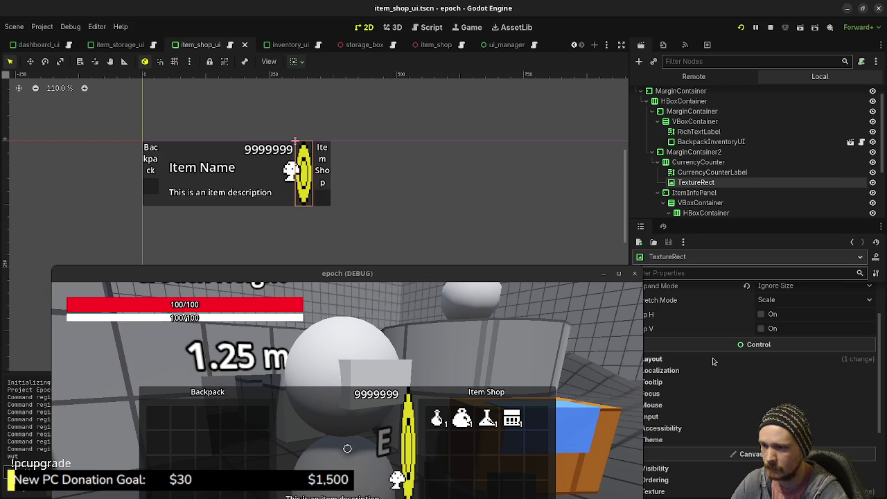
left_click(713, 361)
scroll(713, 364, "down", 2)
left_click(683, 421)
scroll(740, 409, "down", 1)
scroll(735, 413, "up", 1)
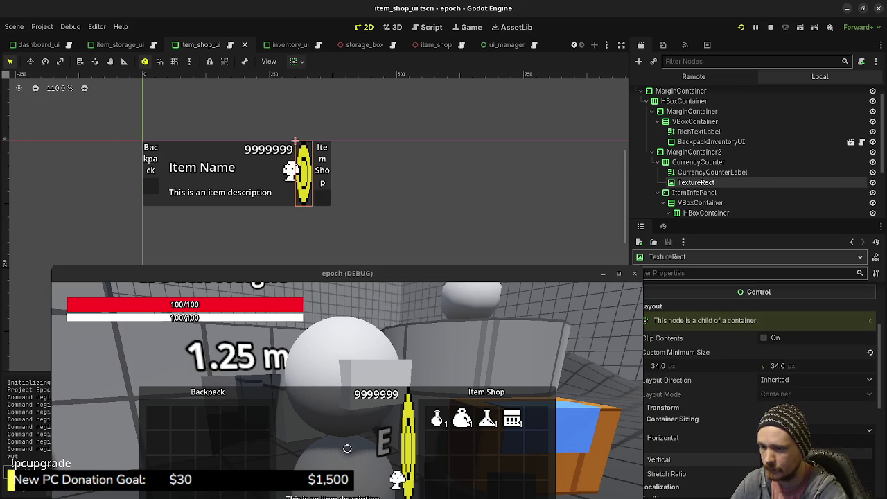
left_click(818, 460)
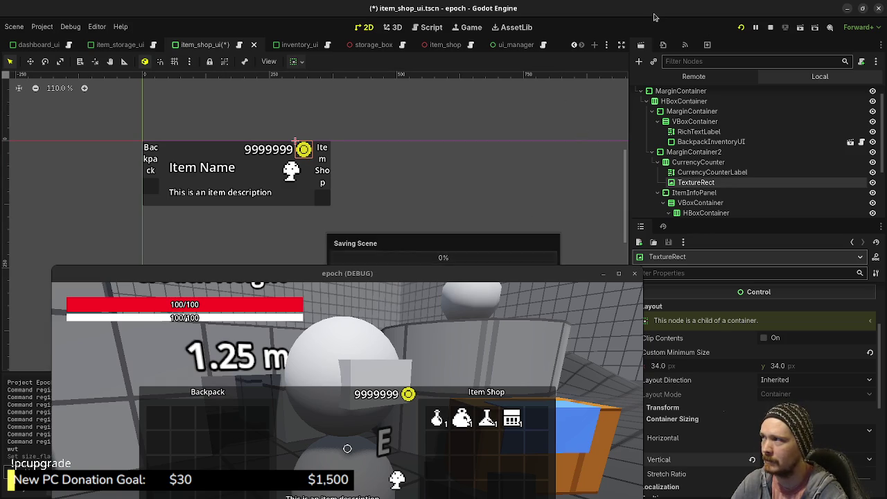
Save the item_shop_ui scene and stop the running game
key("ctrl+s")
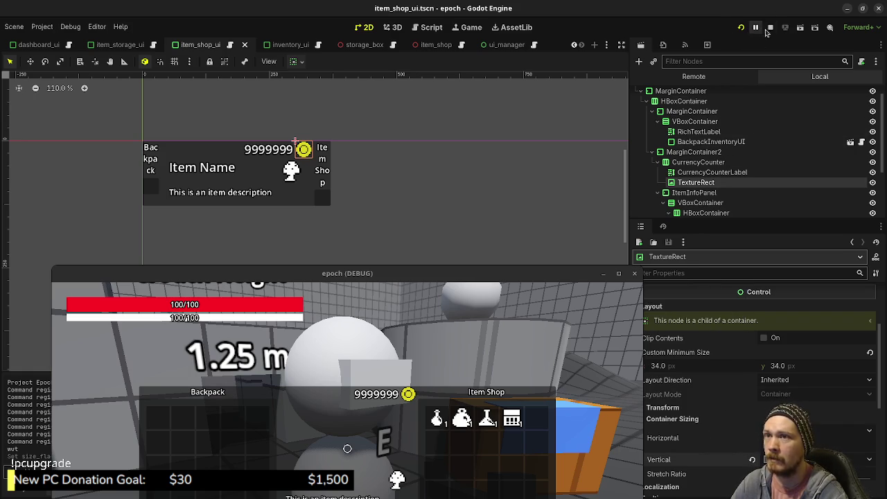
left_click_drag(476, 271, 526, 83)
left_click(770, 27)
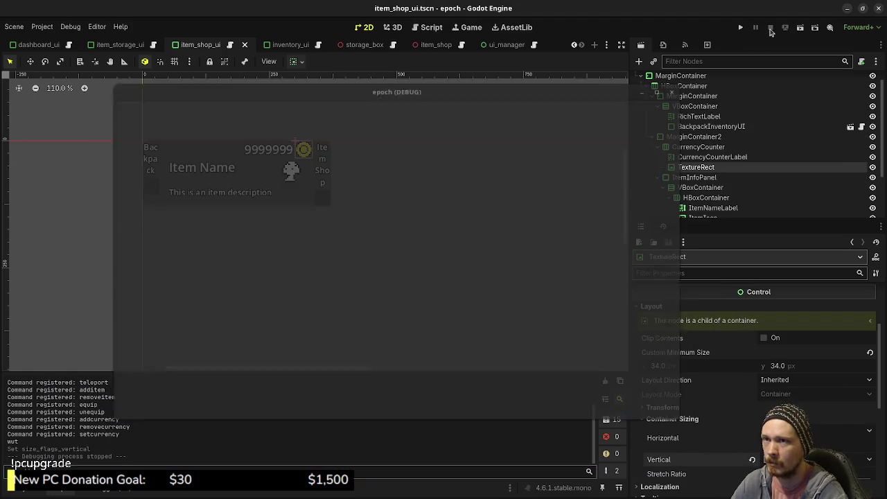
Delete the print("wut") debug line from setup() in the item shop UI script
scroll(737, 125, "up", 1)
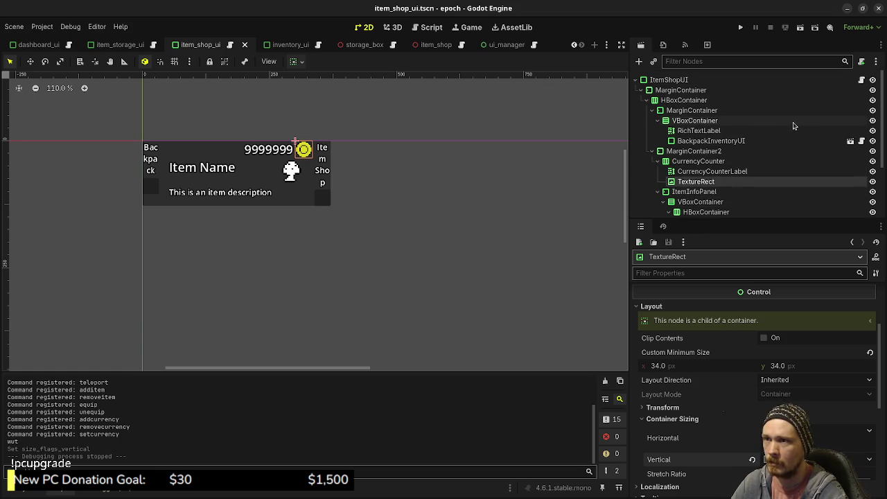
left_click(862, 81)
scroll(429, 224, "up", 12)
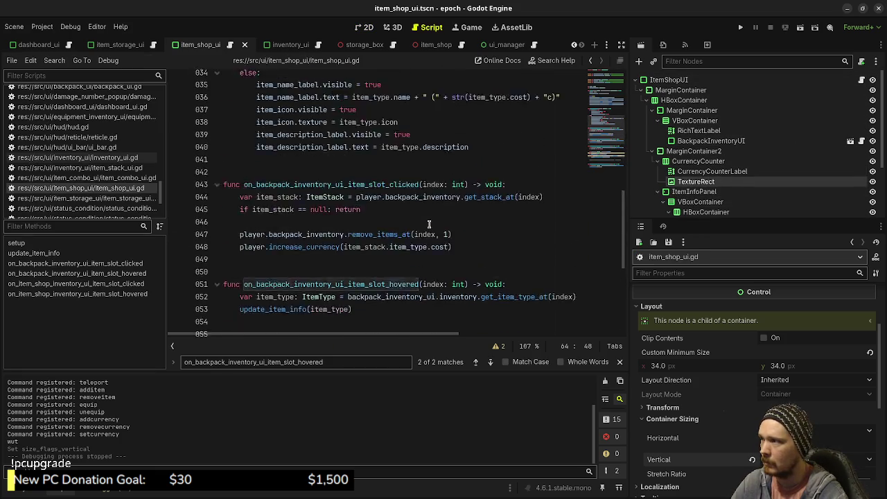
scroll(429, 224, "up", 3)
scroll(432, 227, "down", 2)
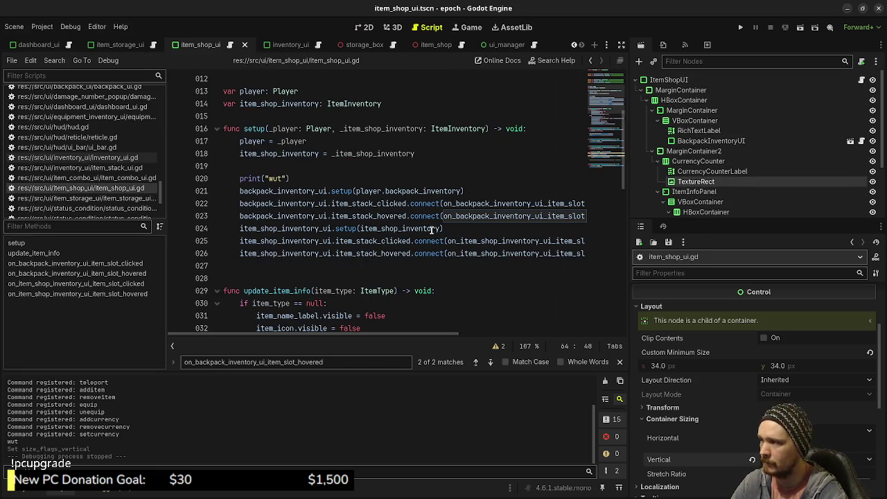
left_click_drag(298, 178, 301, 169)
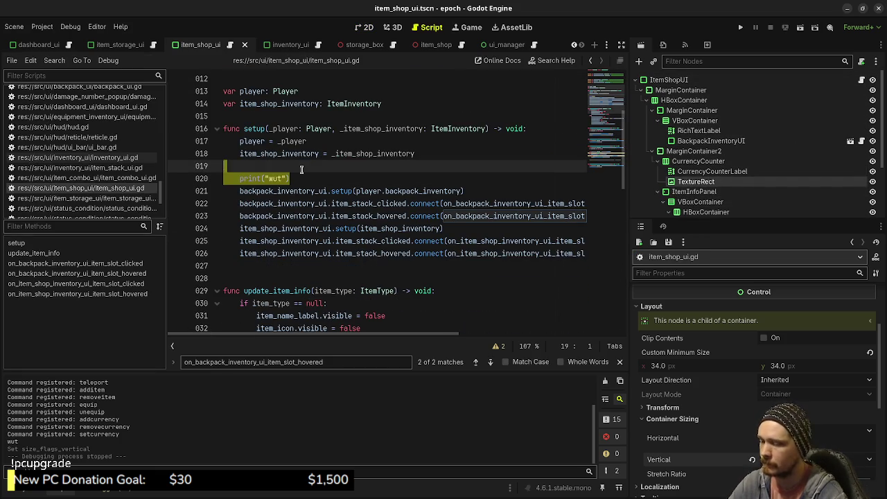
key("BackSpace")
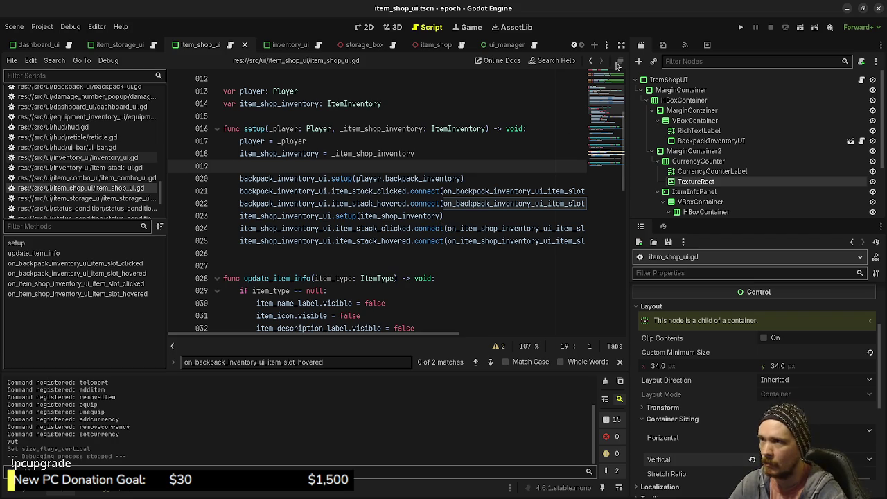
Add player.currency_changed.connect(on_player_currency_changed) at the end of setup()
left_click(620, 45)
left_click(652, 238)
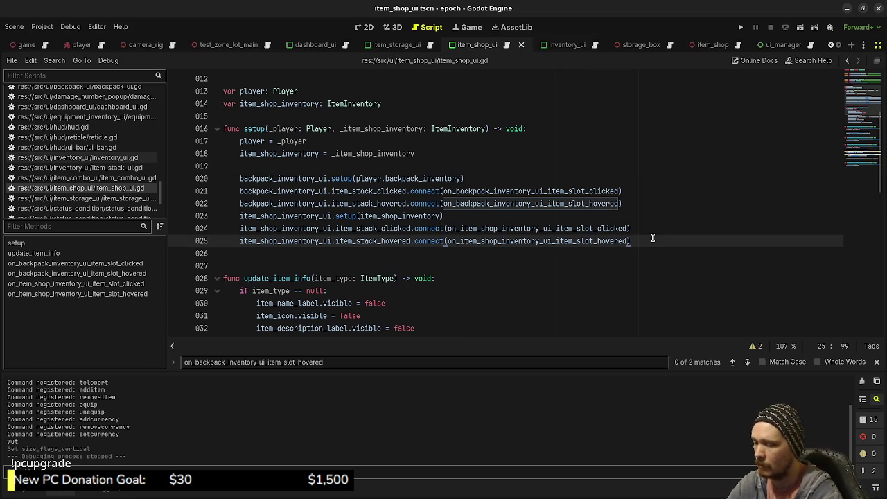
key("Return")
key("Return")
type("player")
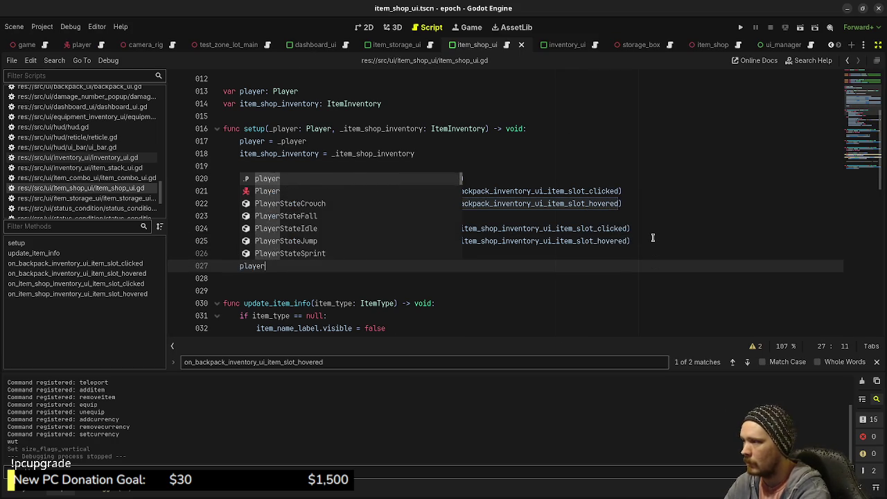
type(".current_changed.")
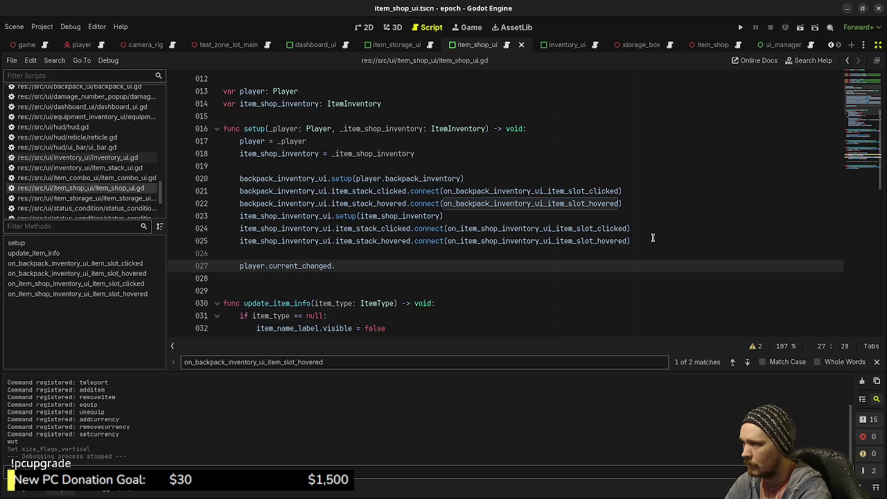
key("BackSpace")
key("BackSpace")
key("BackSpace")
type("c")
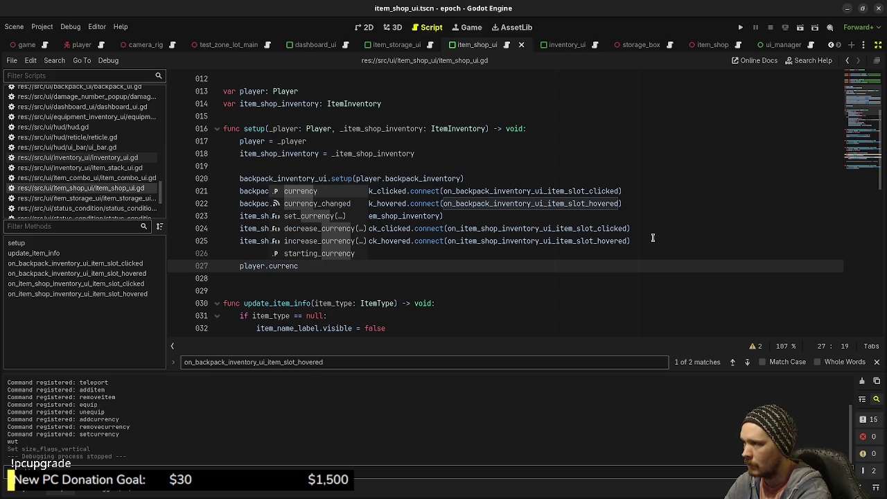
type("y_changed.connect(on_pl")
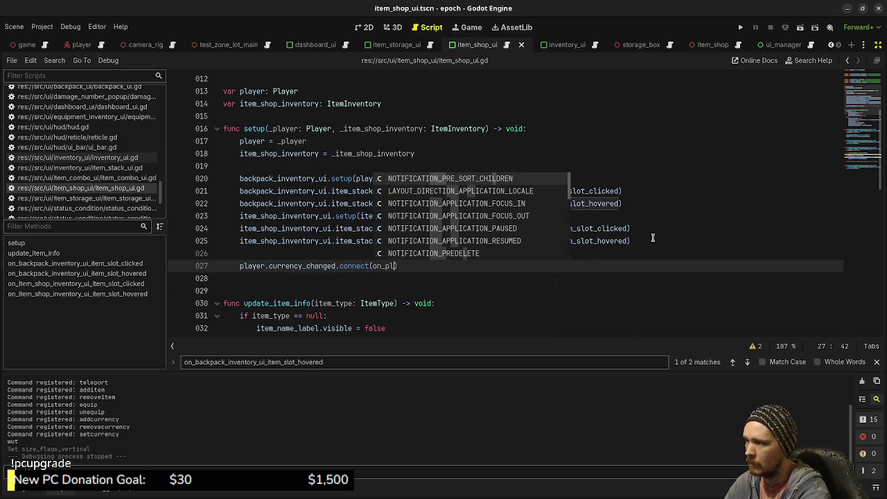
type("ayer_currency_changed")
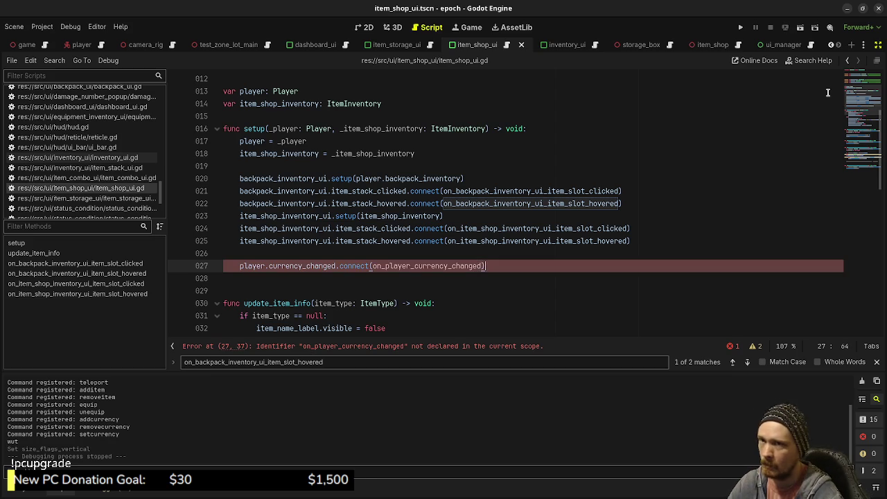
left_click(879, 45)
scroll(438, 199, "up", 4)
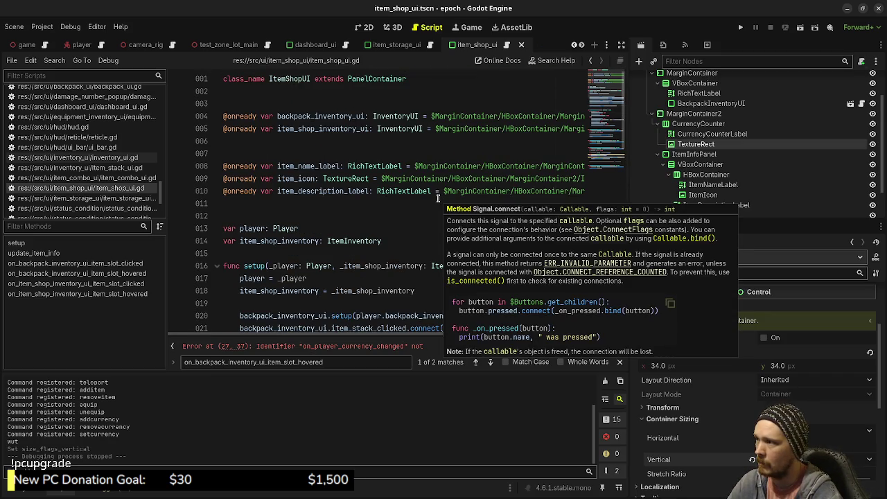
left_click_drag(683, 138, 334, 211)
key("ctrl+s")
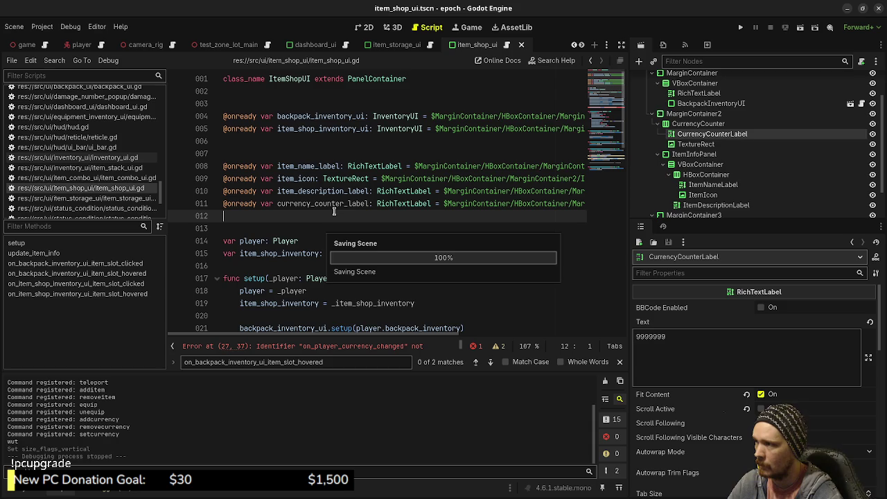
scroll(334, 212, "down", 4)
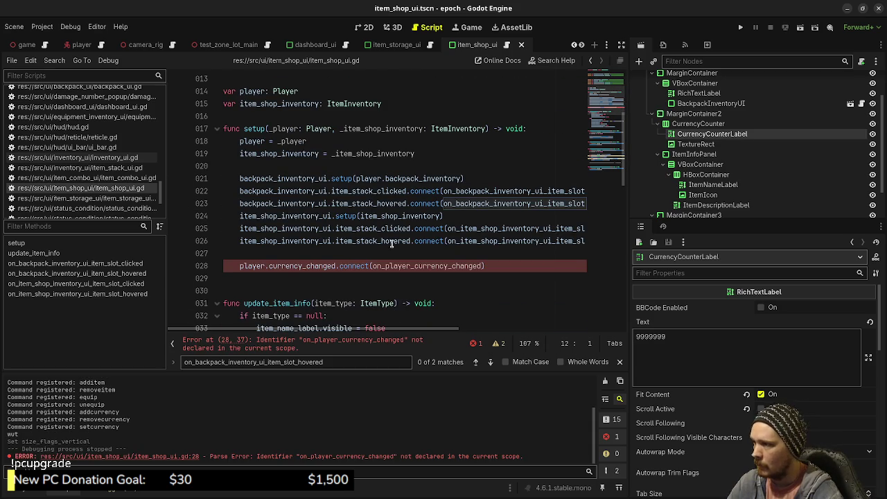
Add func on_player_currency_changed(total: int) -> void: with a pass body at the end, and save
double_click(419, 270)
key("ctrl+c")
scroll(373, 267, "down", 14)
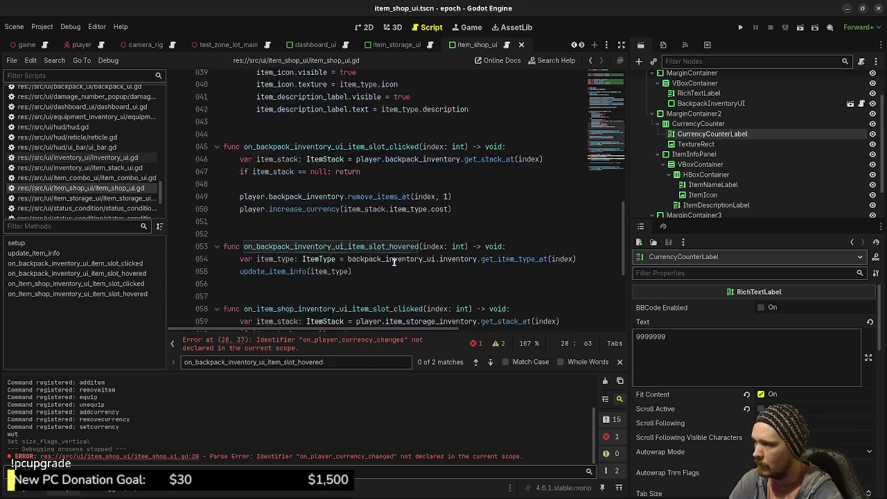
left_click(321, 317)
key("Return")
key("Return")
type("func")
key("ctrl+v")
type("(")
scroll(320, 318, "up", 1)
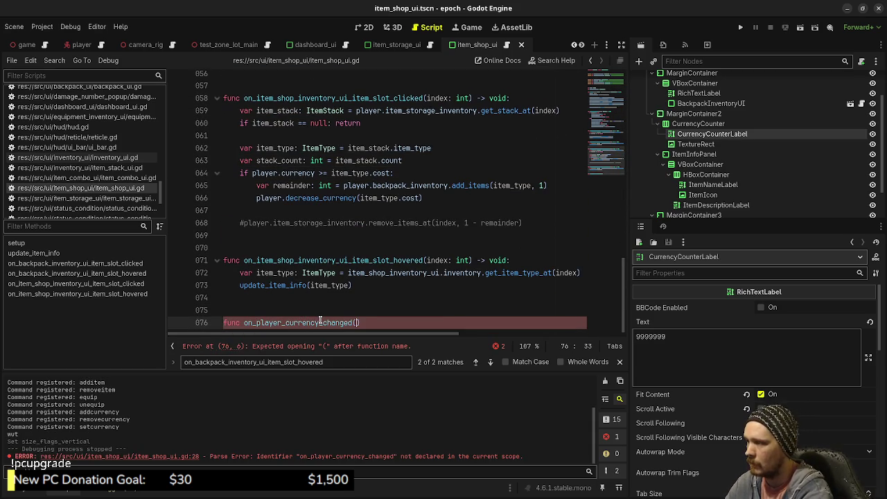
type("total: ")
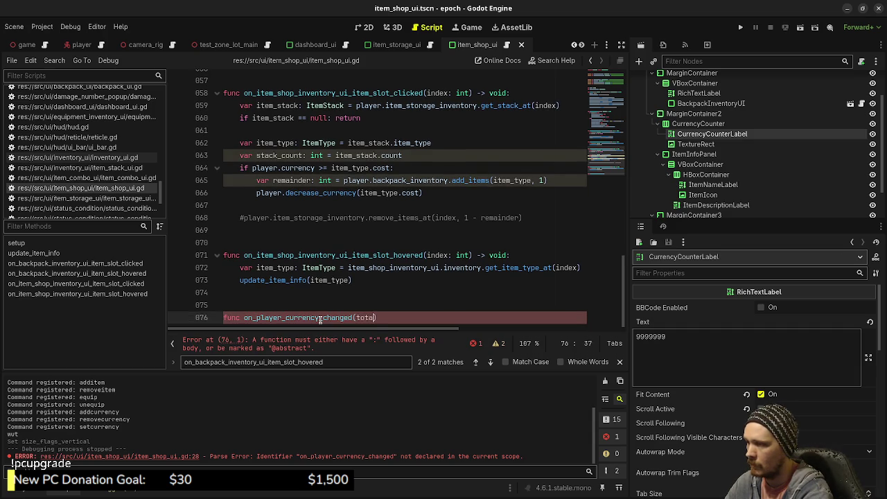
type("int) -> void:")
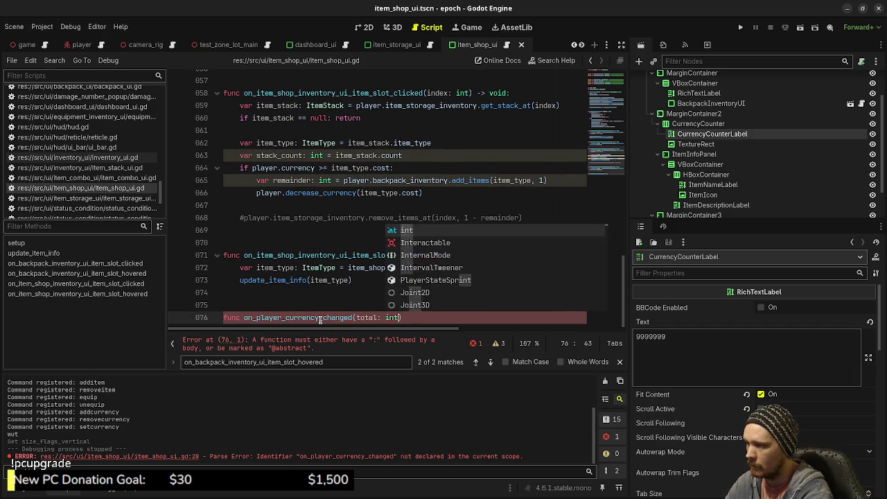
key("Return")
type("pass")
key("ctrl+s")
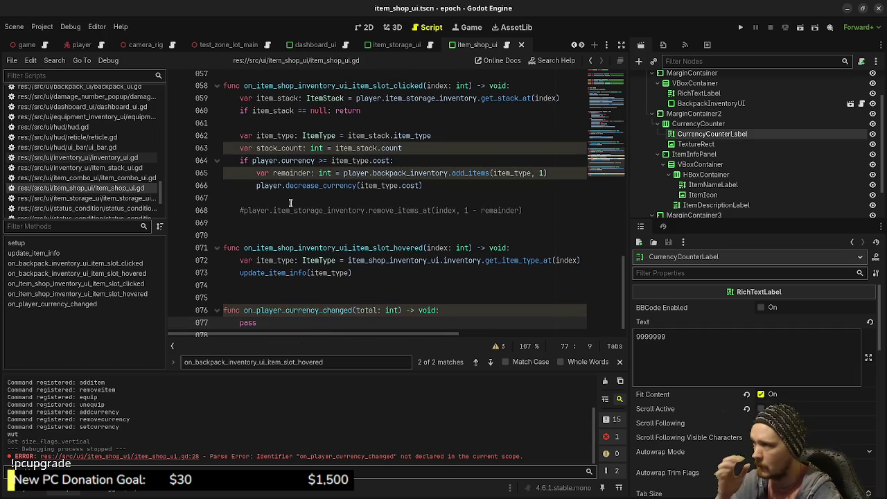
scroll(89, 176, "up", 5)
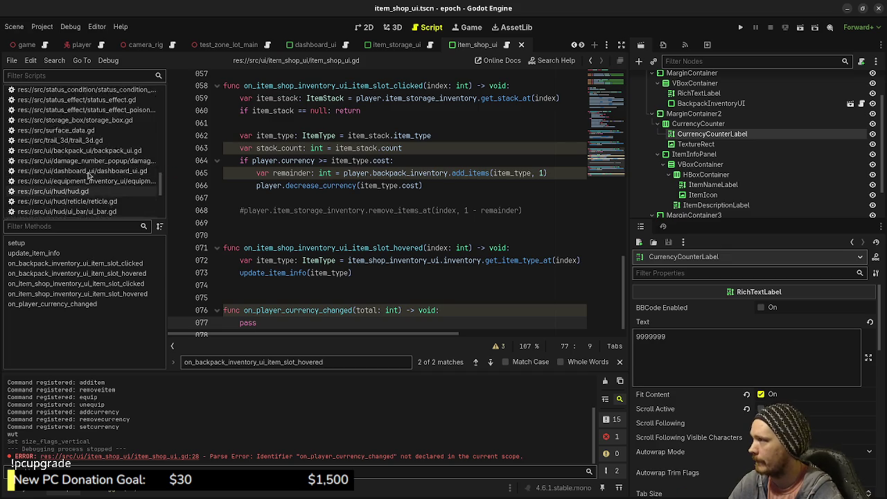
Open player.gd and jump to its increase_currency function via the Methods list
scroll(88, 176, "up", 5)
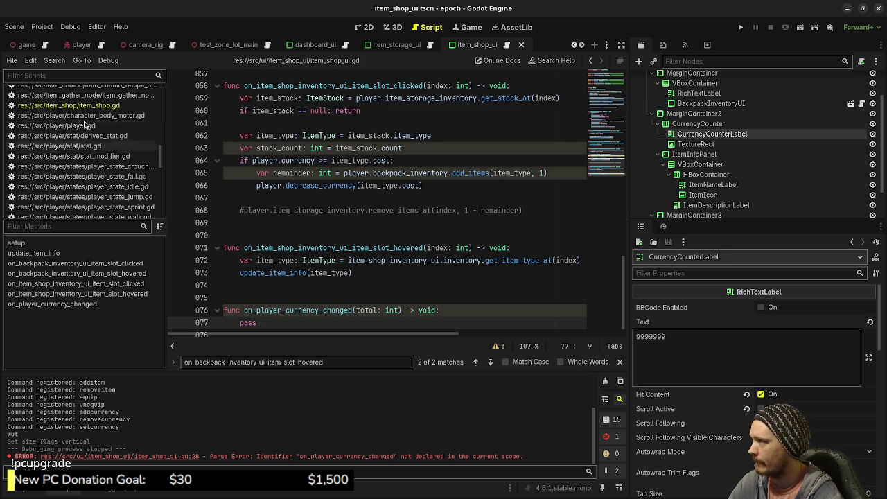
left_click(56, 125)
scroll(449, 172, "up", 10)
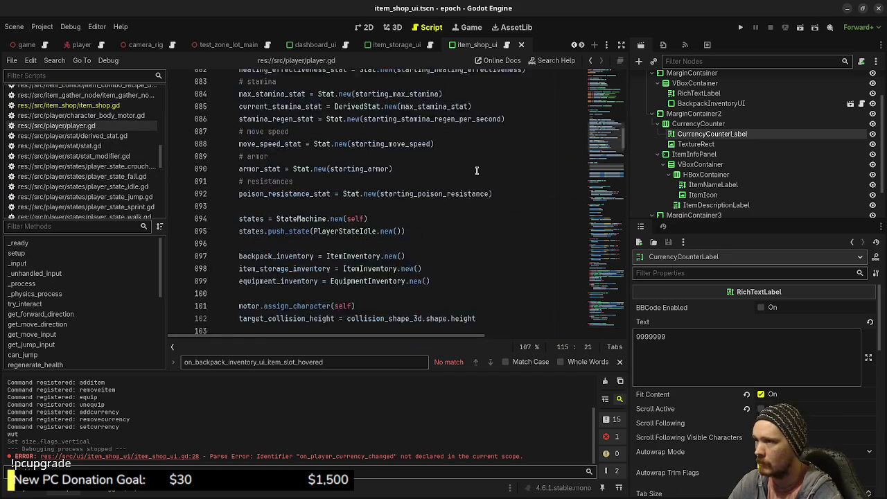
scroll(449, 172, "up", 15)
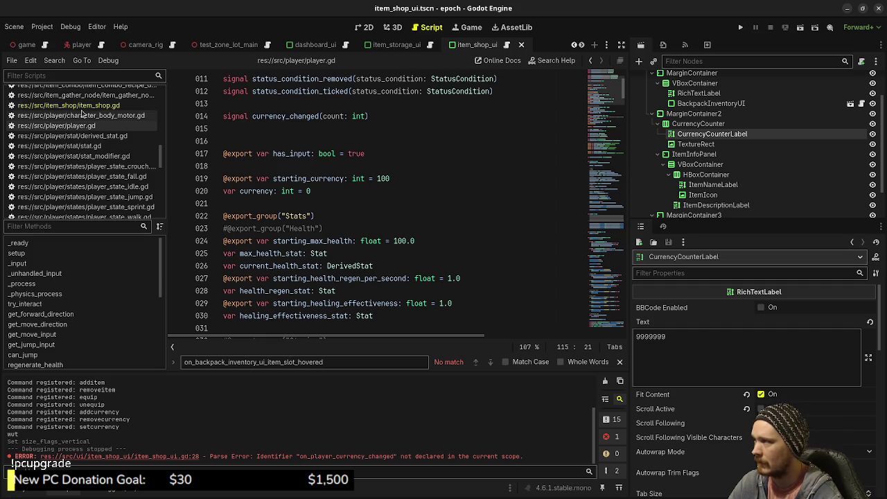
scroll(407, 239, "down", 1)
scroll(407, 239, "down", 19)
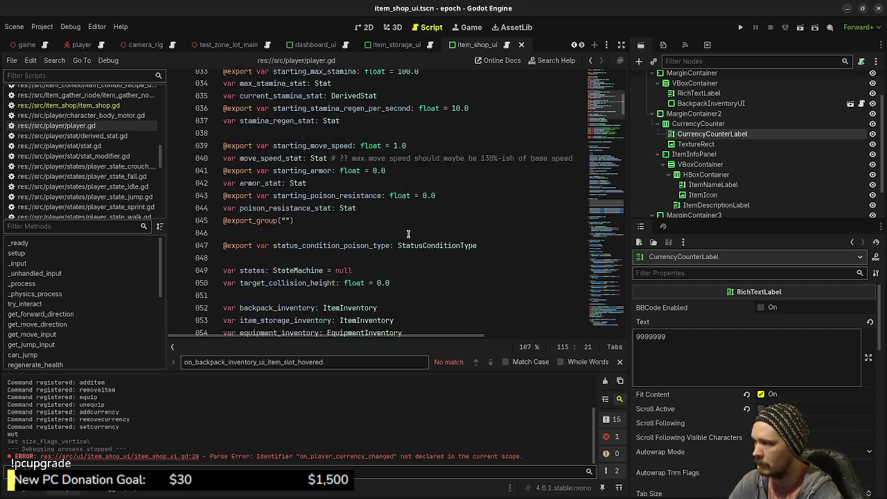
scroll(593, 178, "down", 20)
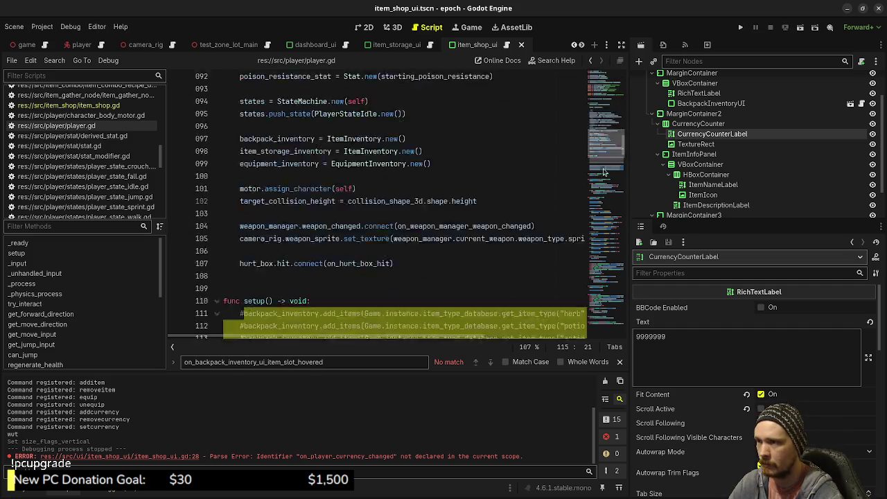
scroll(99, 332, "down", 3)
scroll(98, 332, "down", 3)
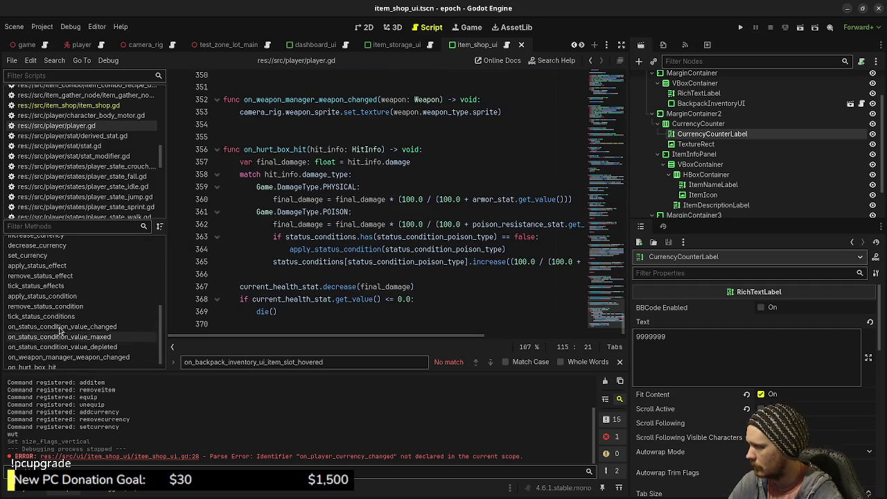
scroll(56, 278, "up", 1)
left_click(50, 252)
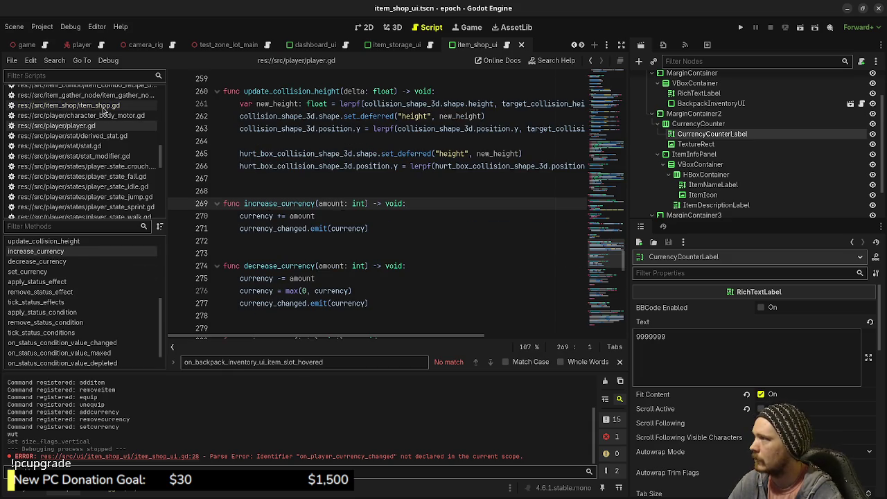
Look over item_shop.gd, then switch to item_shop_ui.gd with its empty currency handler
left_click(103, 107)
scroll(98, 146, "up", 3)
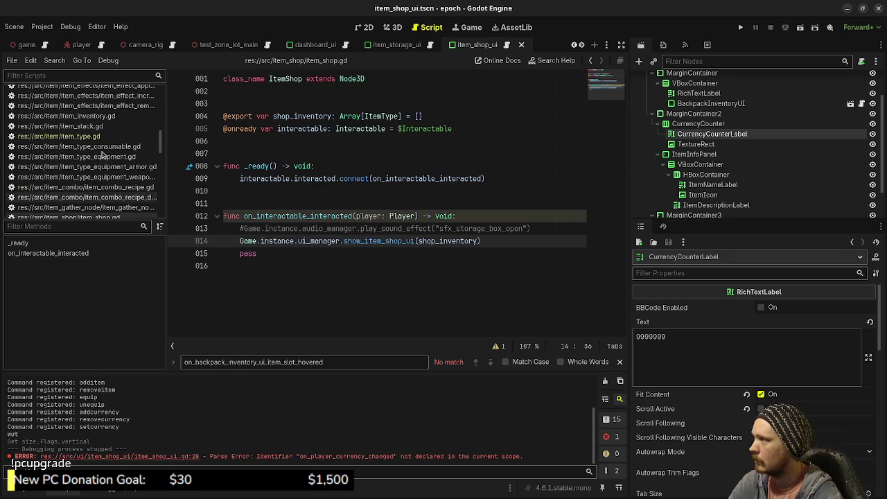
scroll(99, 143, "up", 3)
scroll(98, 143, "up", 3)
scroll(87, 153, "down", 10)
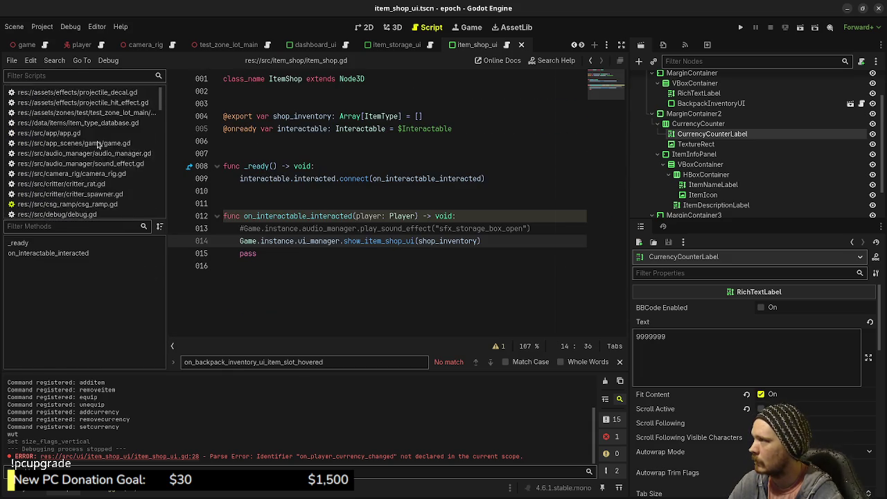
scroll(78, 163, "down", 10)
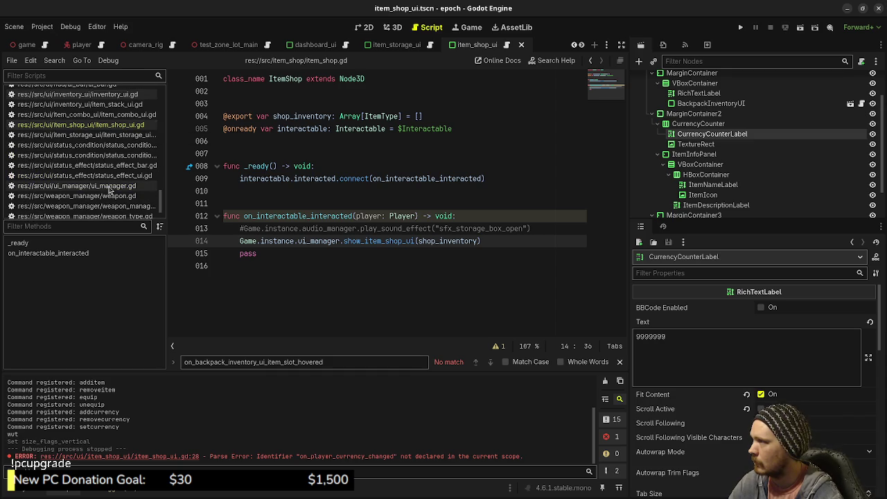
left_click(104, 124)
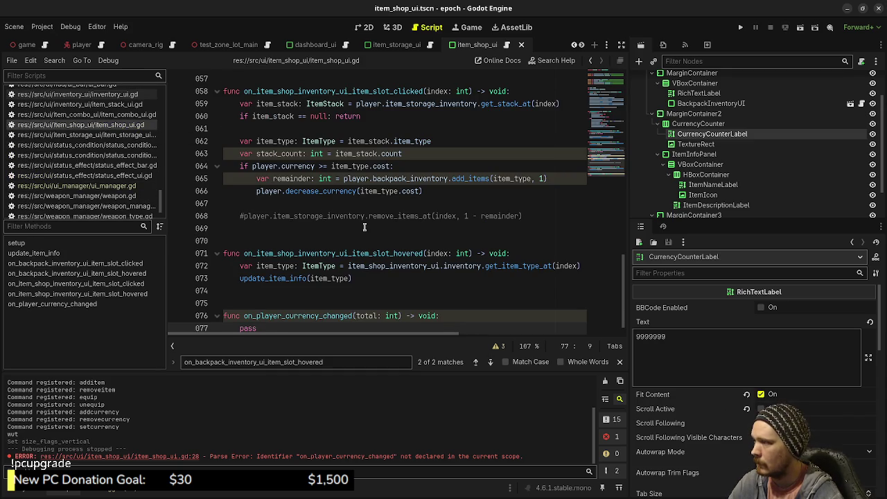
Replace pass with currency_counter_label.text = str(total), save, and run the game
double_click(246, 318)
type("cur")
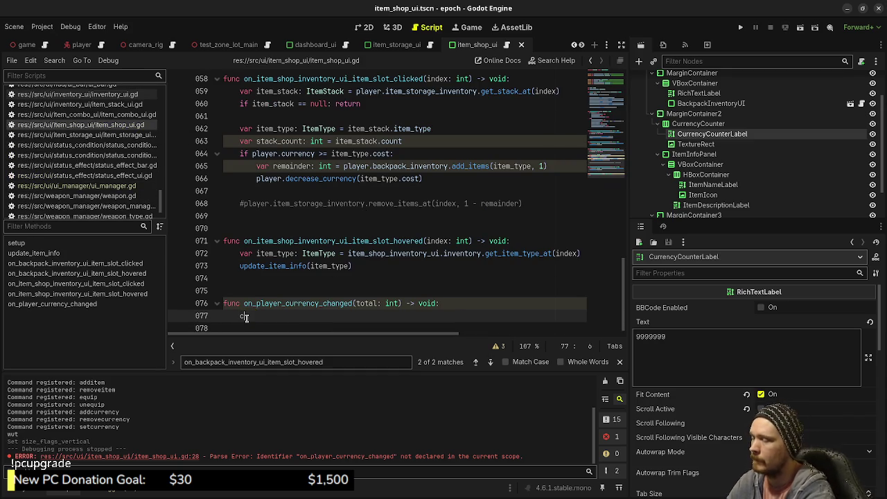
key("Return")
type(".text =")
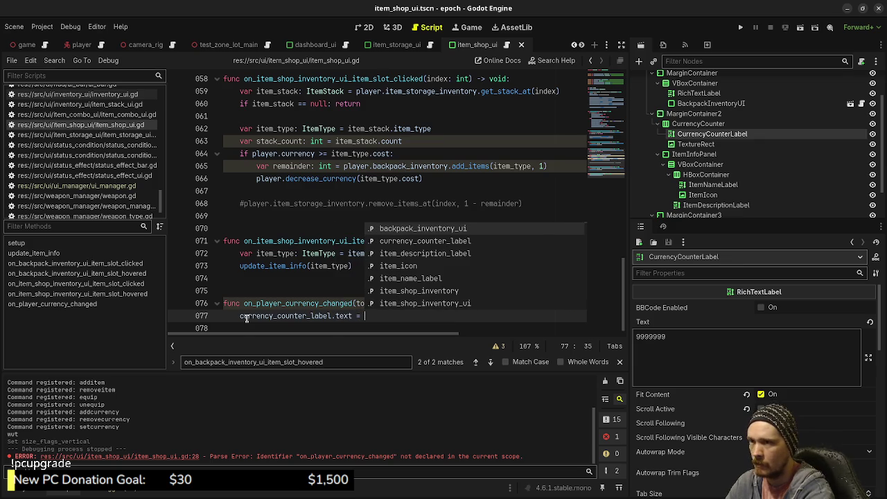
type(" total")
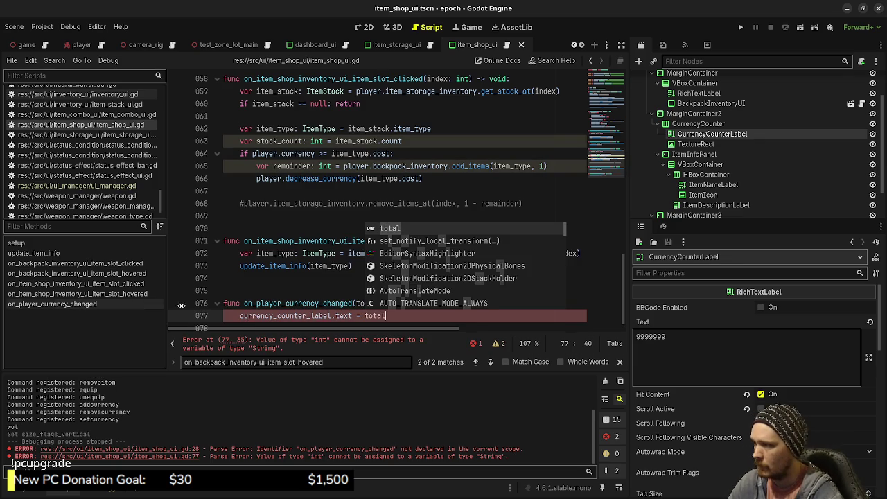
left_click(360, 316)
type("str(total")
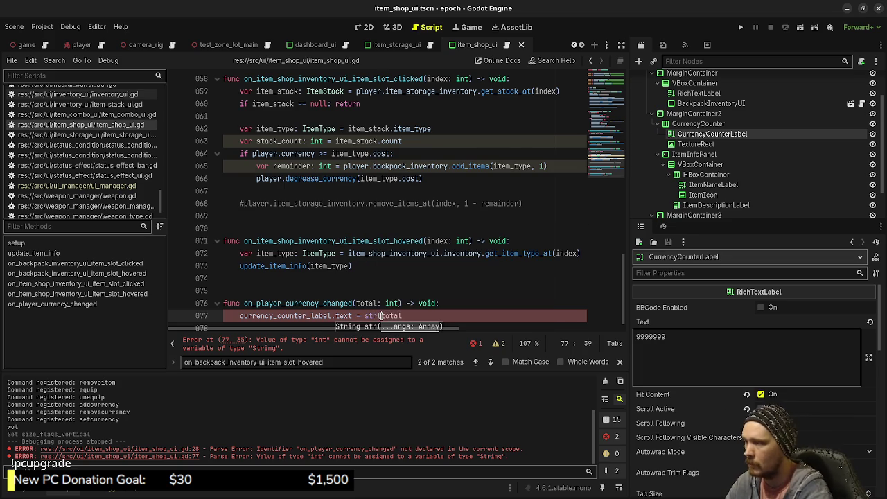
type(")")
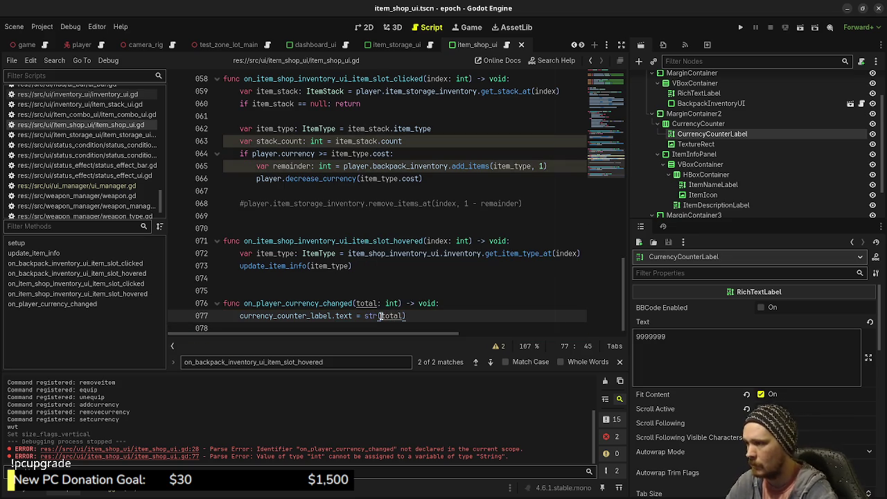
key("ctrl+s")
left_click(740, 27)
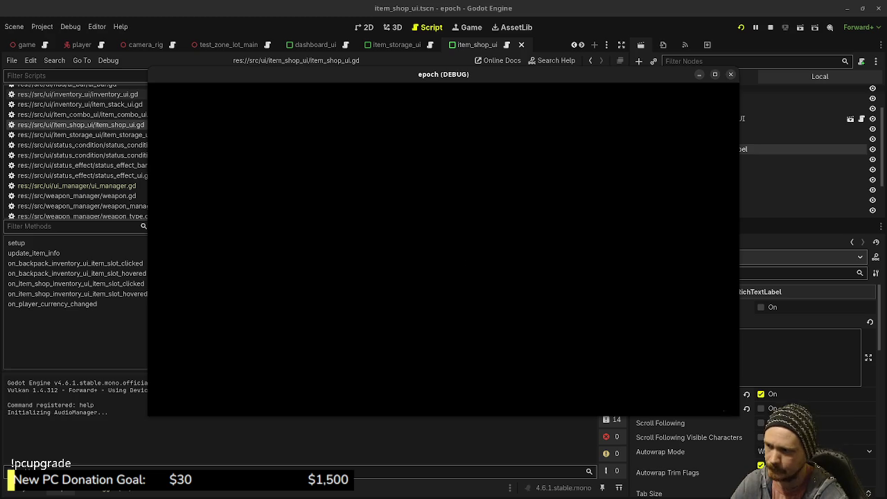
Walk to the shop, open it with E, check the 9999999 counter, then close the game
key("w")
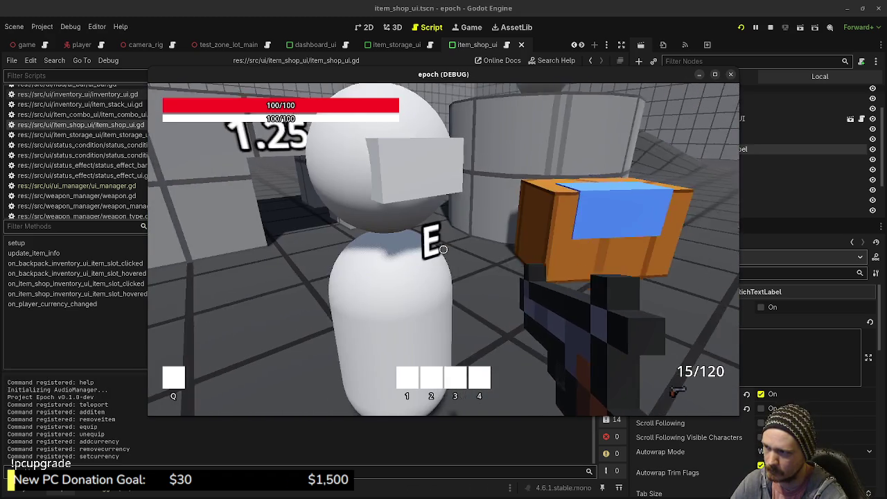
key("e")
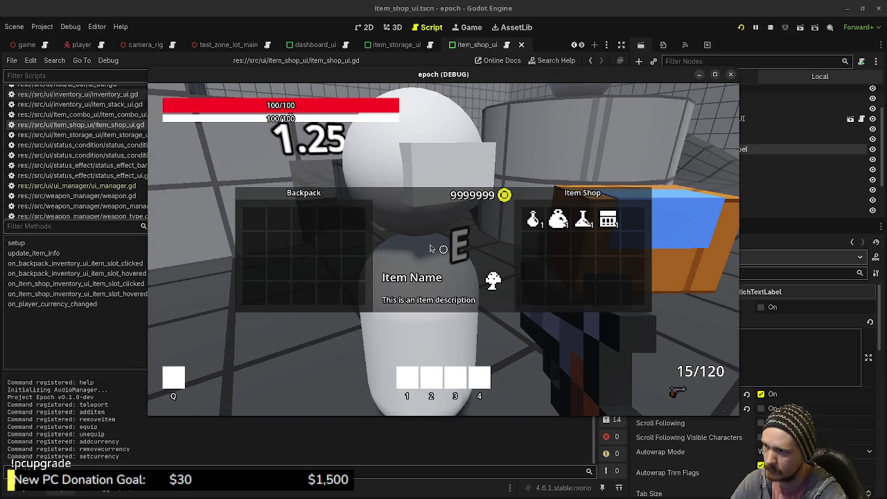
key("Tab")
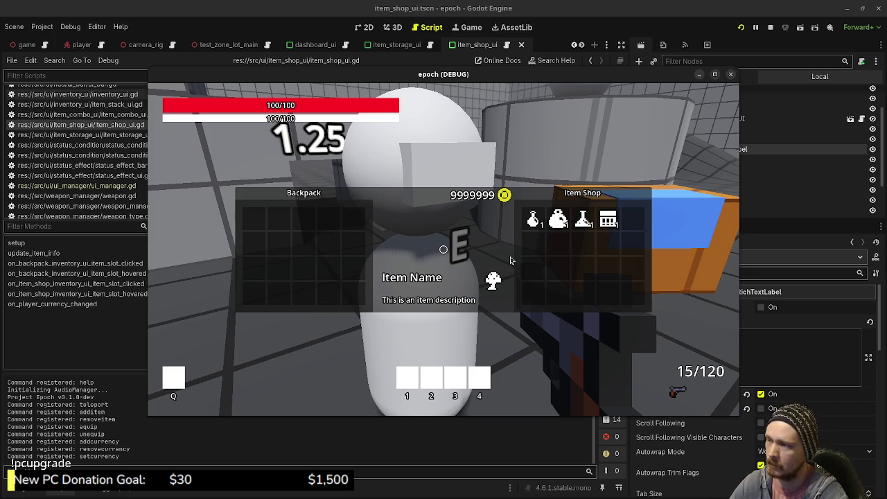
left_click(731, 74)
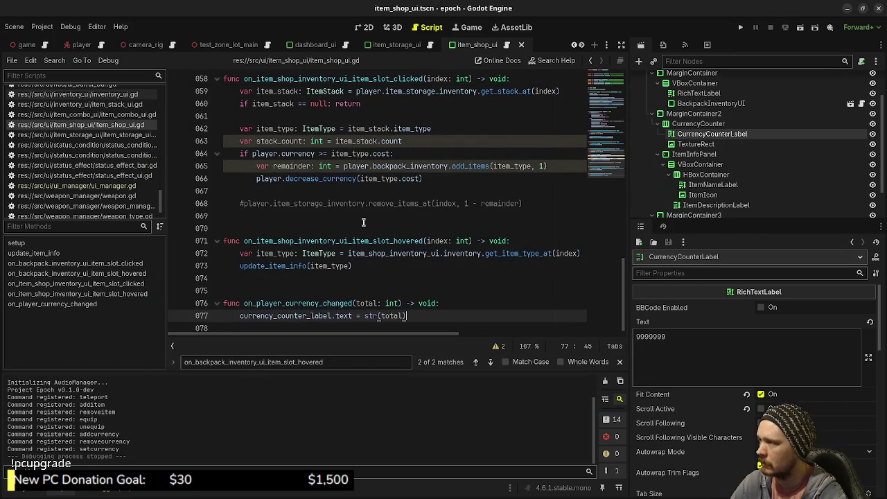
In ui_manager.gd, select the three lines (52–54) that close the item storage UI
scroll(363, 222, "up", 8)
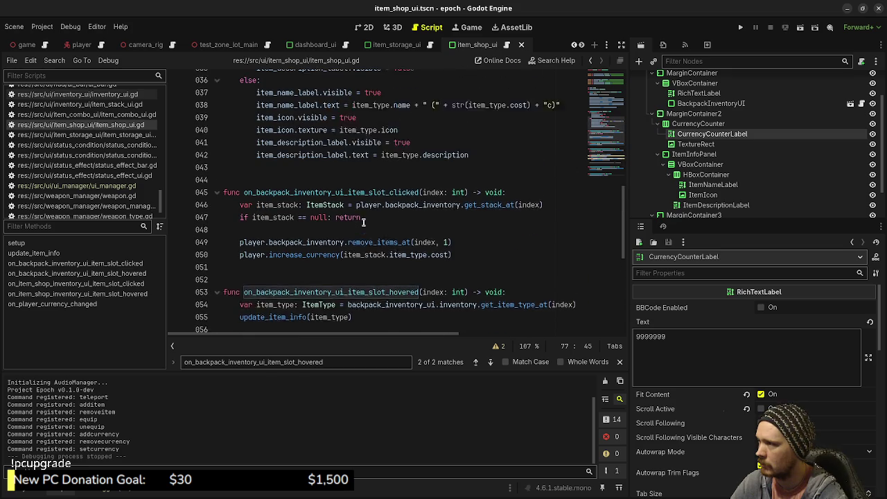
left_click(115, 187)
scroll(360, 212, "down", 1)
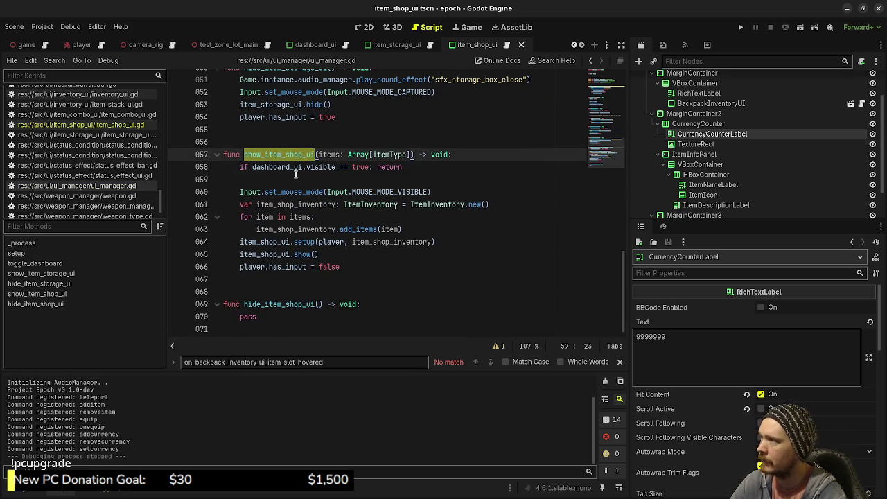
scroll(316, 220, "up", 3)
scroll(298, 215, "down", 3)
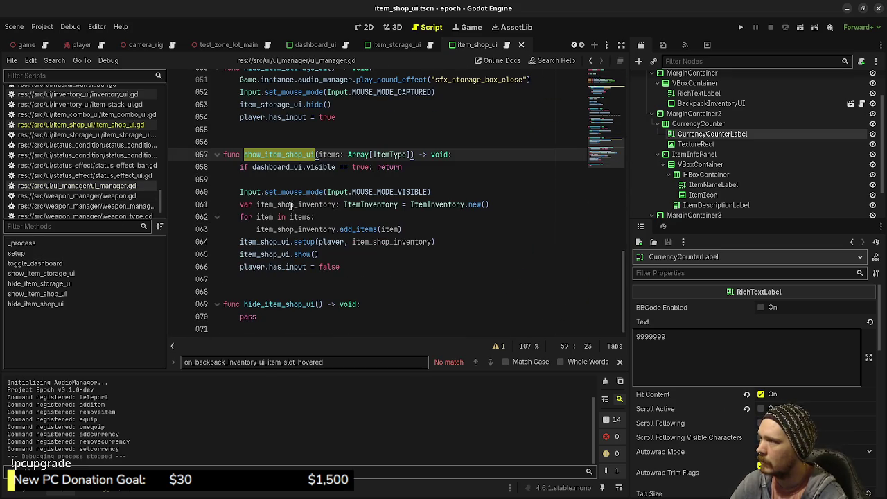
mouse_move(303, 169)
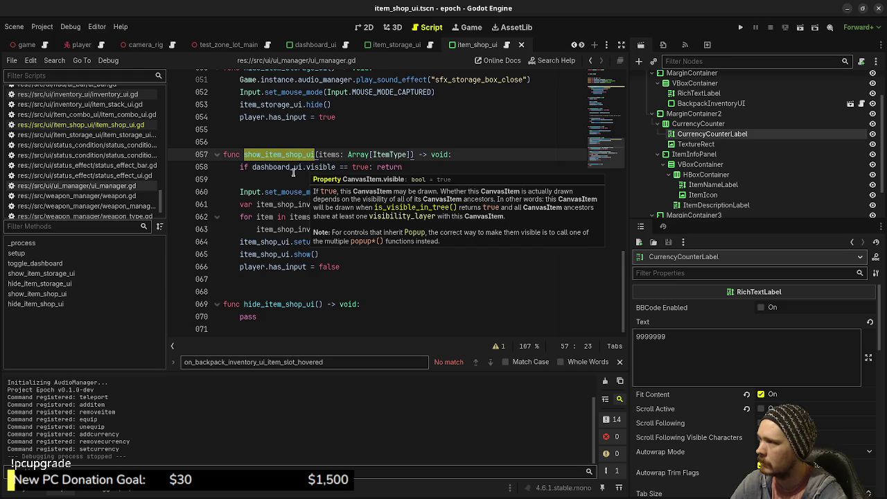
scroll(301, 184, "up", 2)
scroll(301, 185, "down", 2)
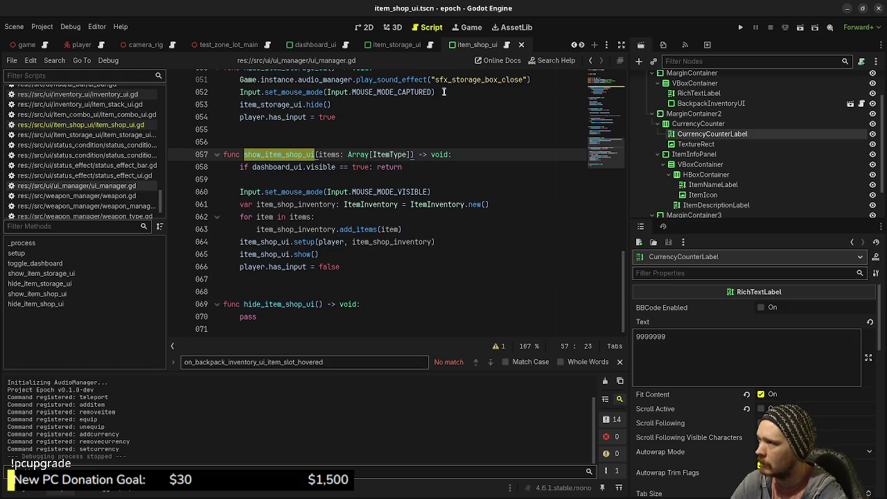
left_click(443, 92)
mouse_move(341, 117)
left_mouse_down()
mouse_move(244, 104)
mouse_move(240, 92)
left_mouse_up()
key("ctrl+c")
Paste those lines over pass in hide_item_shop_ui, rename item_storage_ui to item_shop_ui, and save
double_click(252, 316)
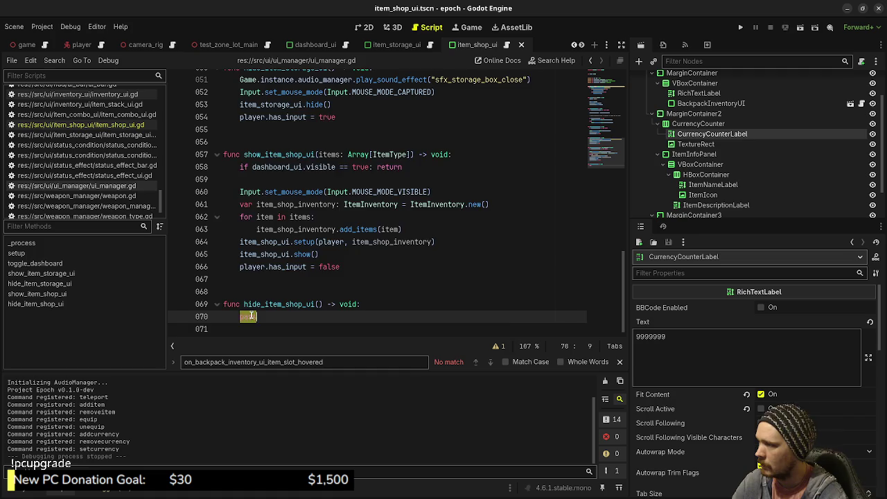
key("ctrl+v")
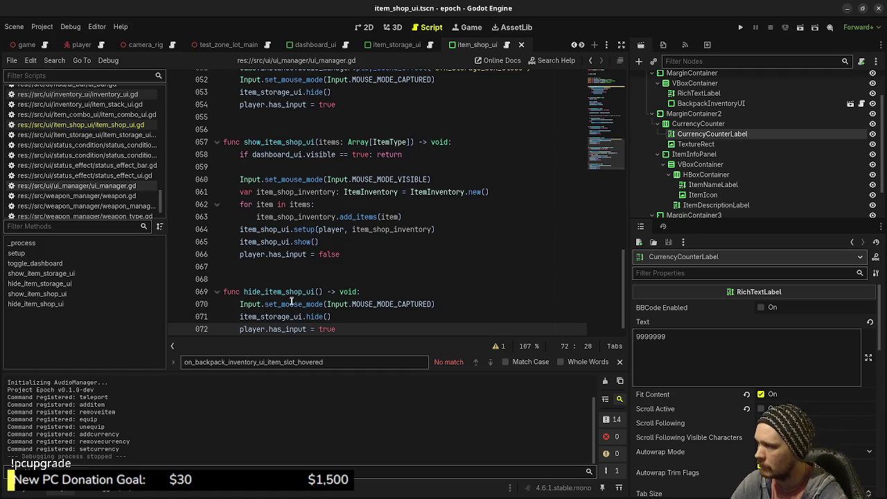
double_click(271, 316)
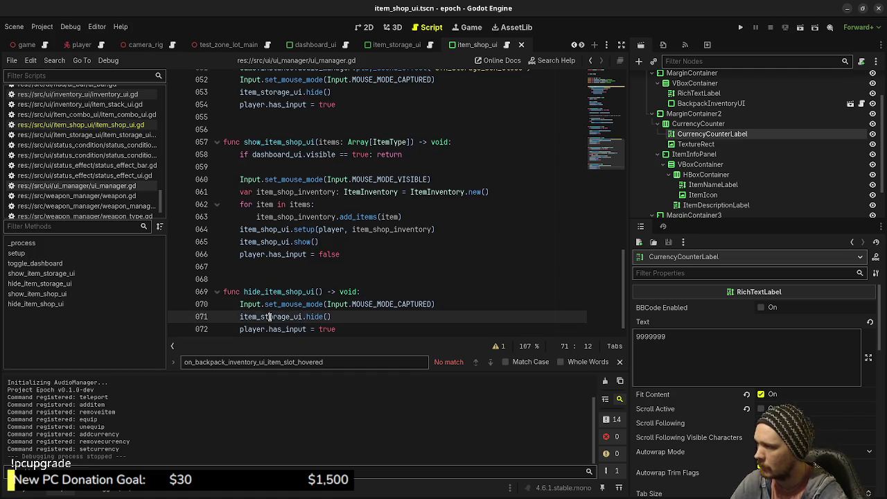
type("item_")
type("shop_ui")
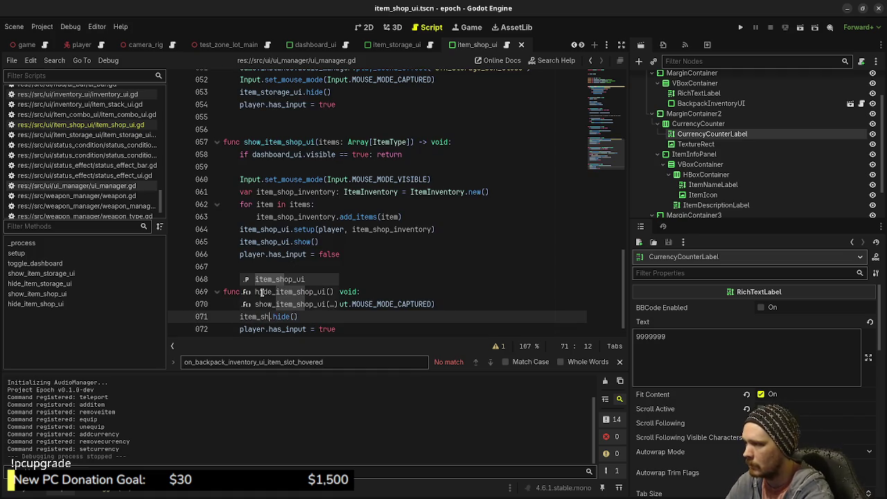
left_click(390, 291)
key("ctrl+s")
scroll(359, 308, "up", 9)
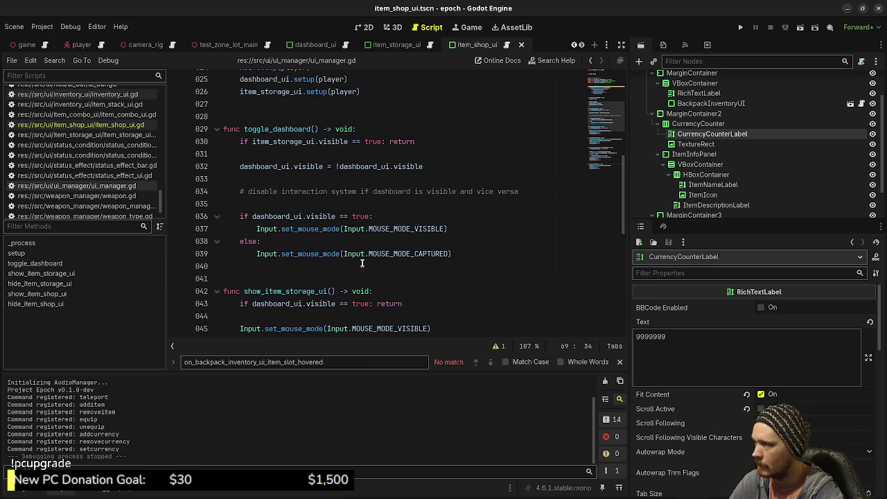
Add '|| item_shop_ui.visible == true' to toggle_dashboard's line 30 check, save, and run the game
left_click(383, 142)
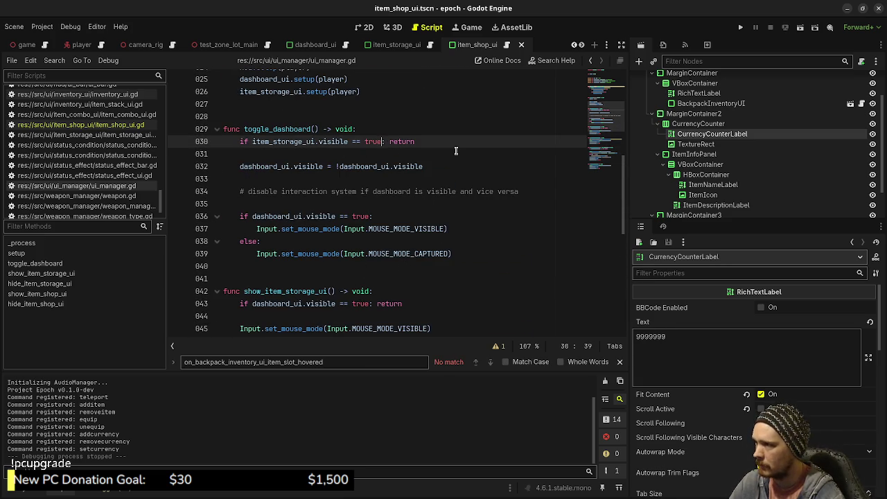
type("|| item_sho")
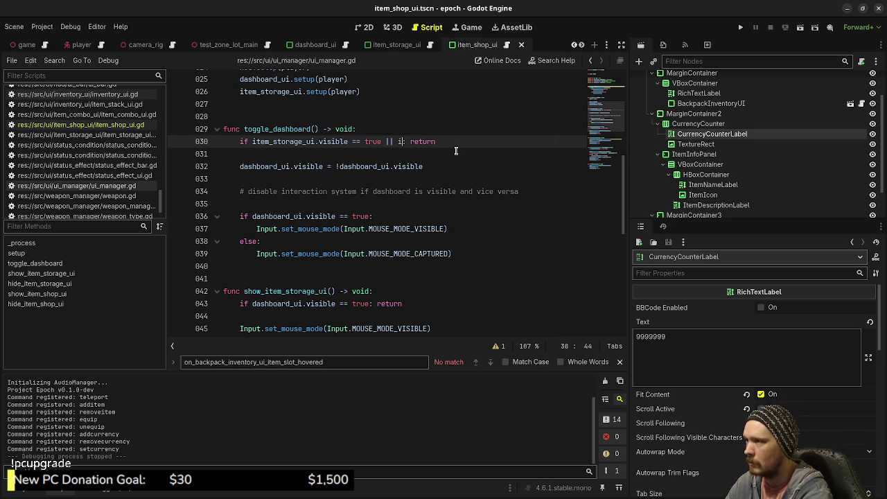
type("p_ui.visible ")
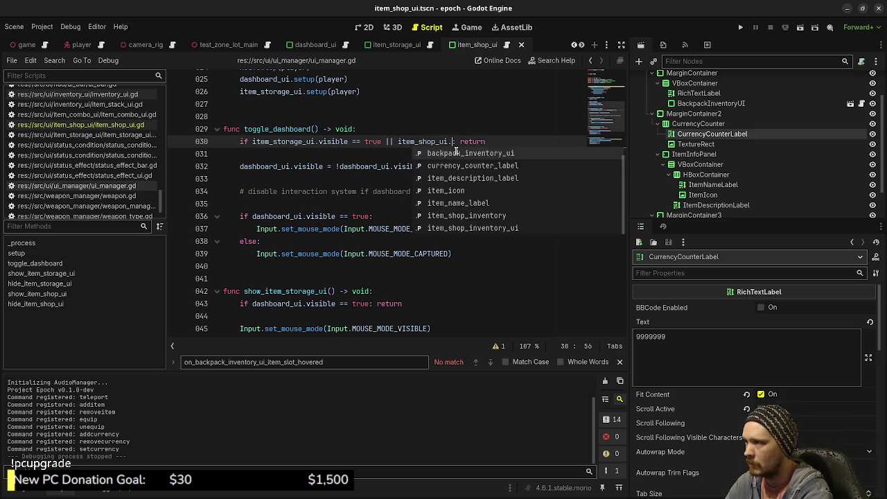
type("== true")
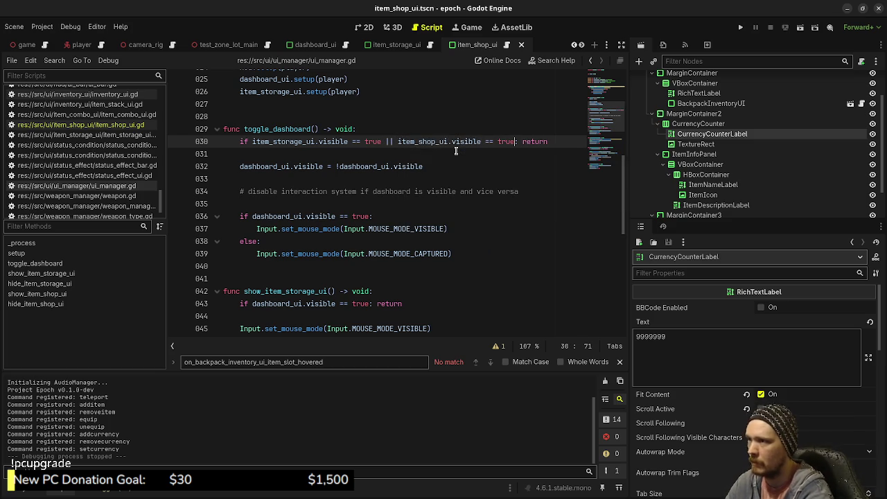
key("ctrl+s")
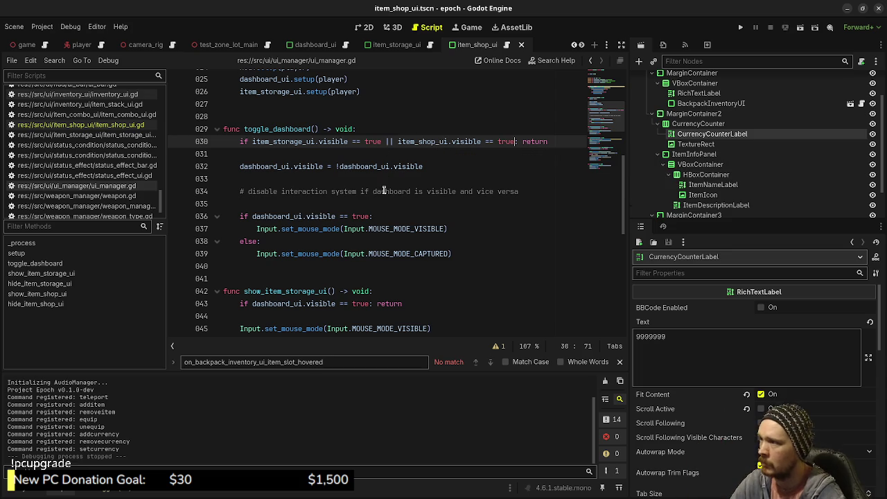
scroll(378, 264, "down", 7)
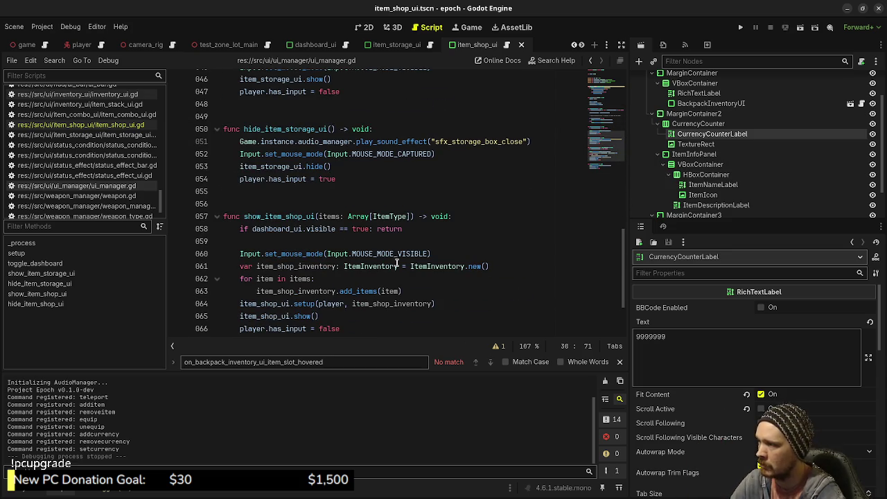
left_click(738, 29)
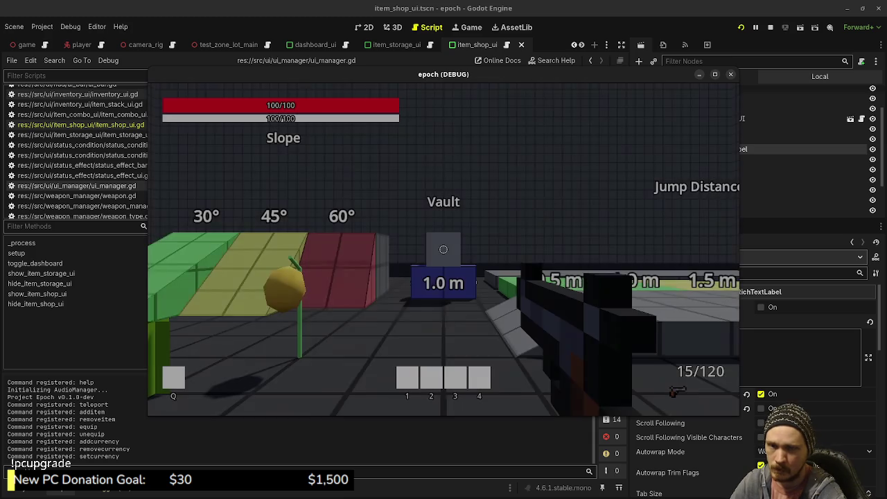
Walk to the shopkeeper NPC and open and close the shop with E several times
key("w")
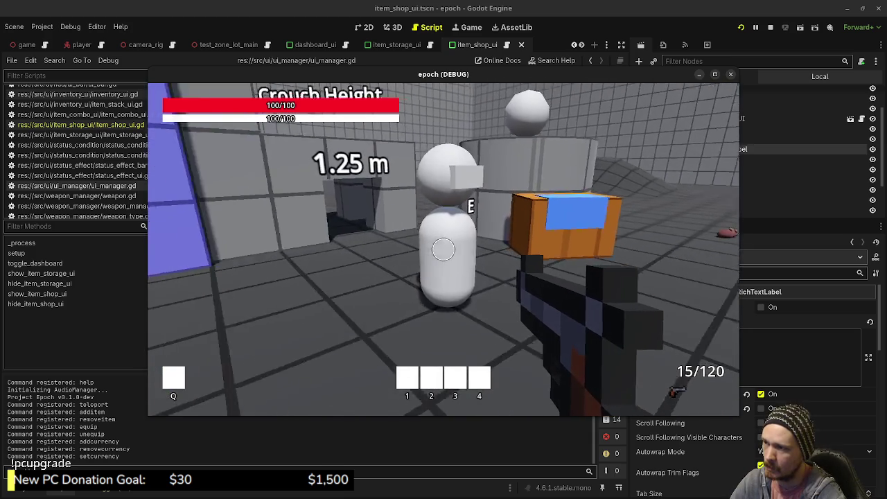
key("e")
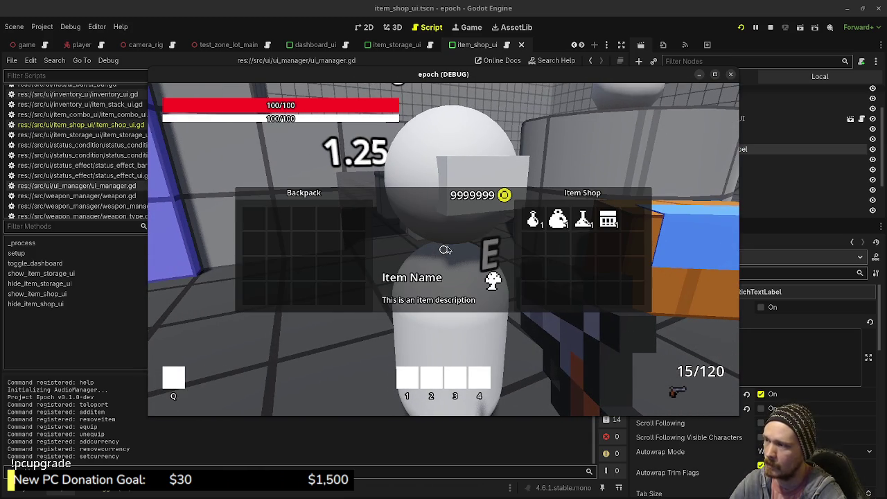
key("e")
key("e")
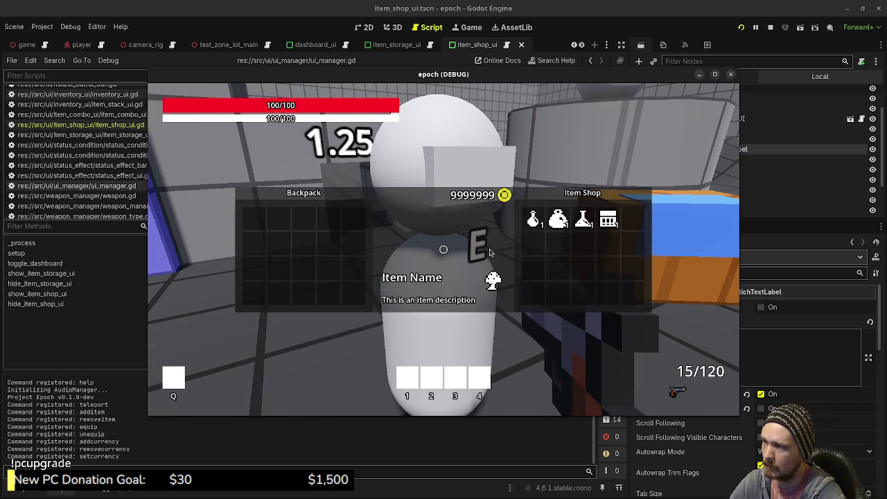
key("e")
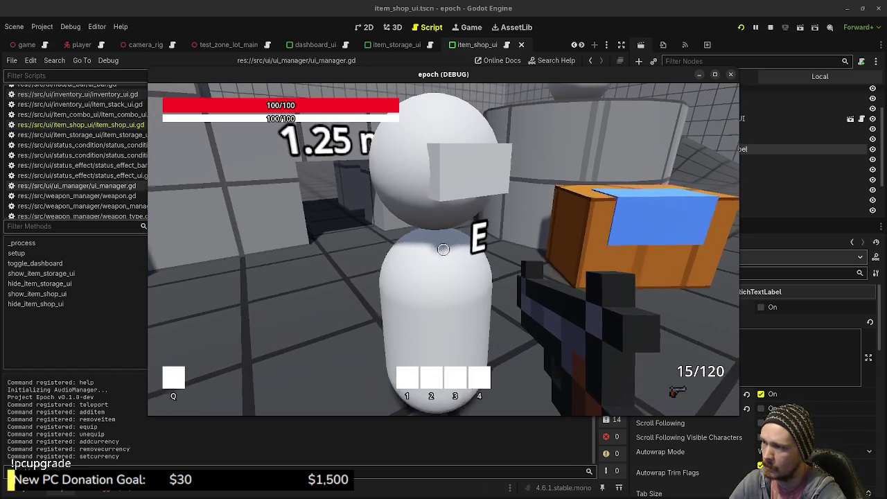
key("e")
key("e")
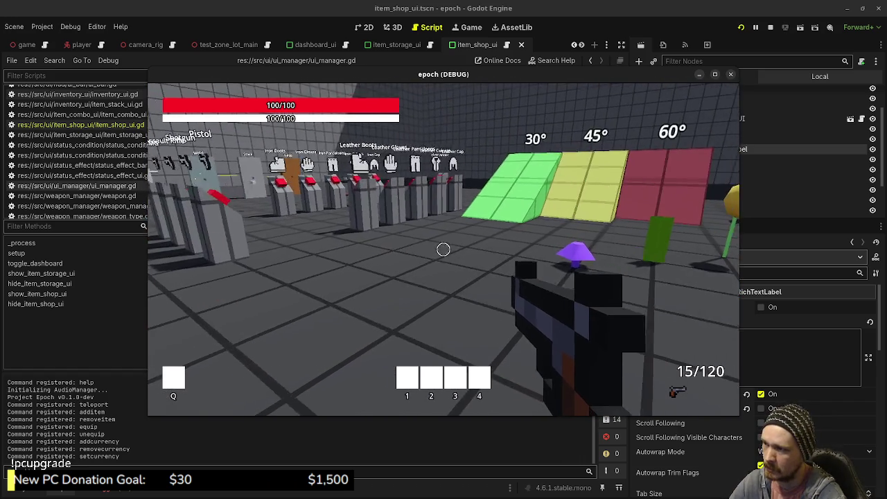
Collect the purple mushroom and yellow flower pickups, then return and reopen the shop
key("w")
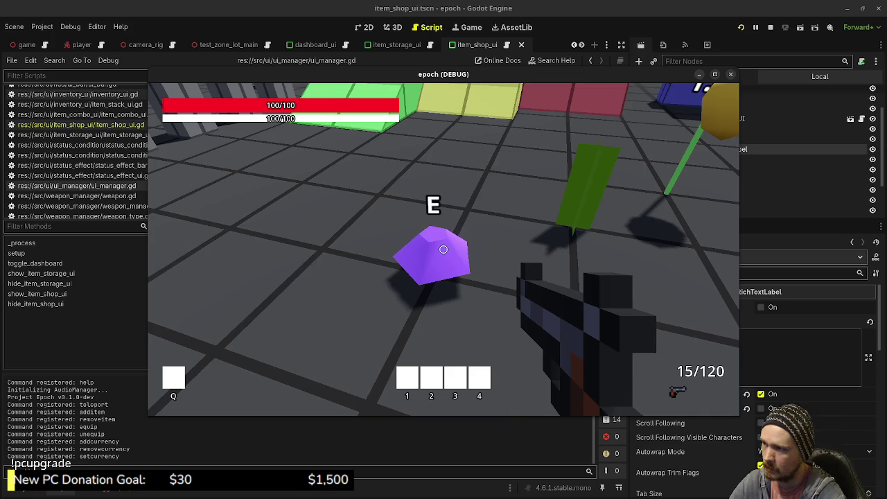
key("w")
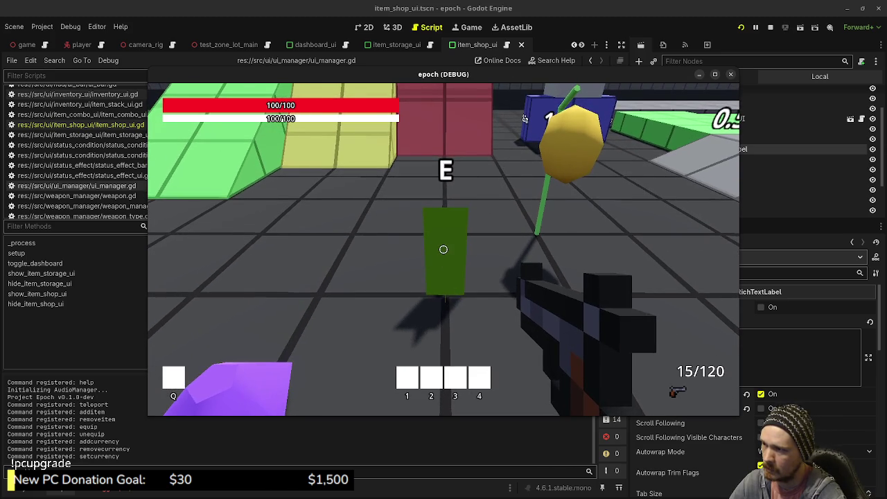
key("w")
key("w")
key("w")
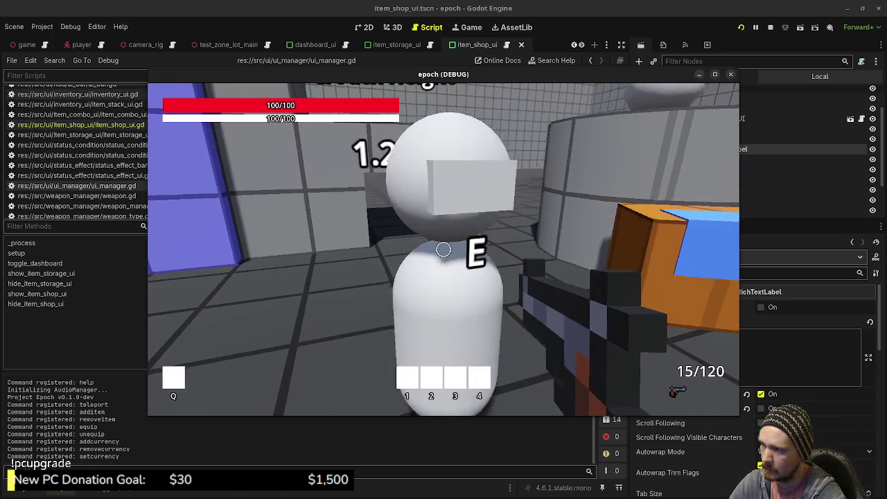
key("e")
mouse_move(255, 223)
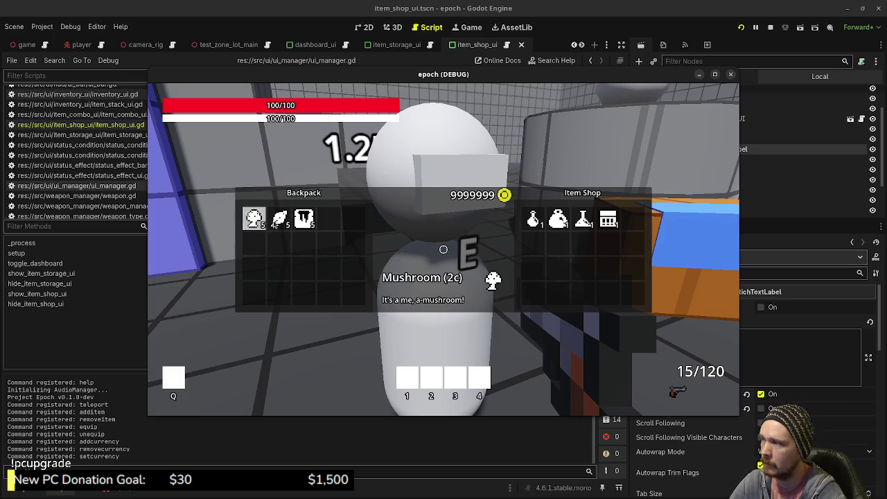
Sell one Mushroom, one Herb and one Honey from the backpack
left_click(254, 219)
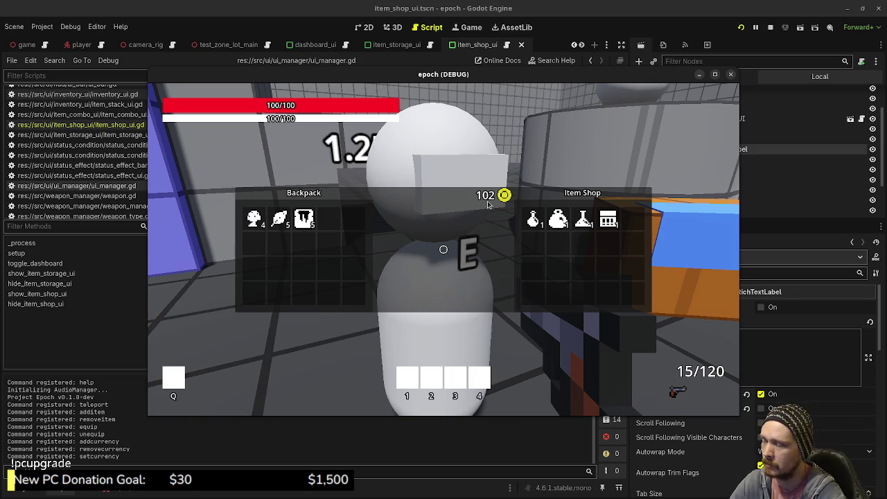
mouse_move(280, 220)
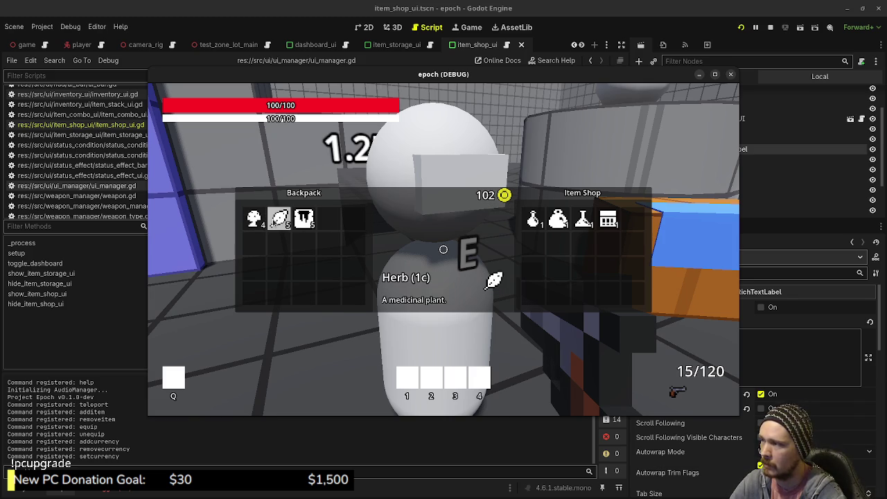
left_click(281, 221)
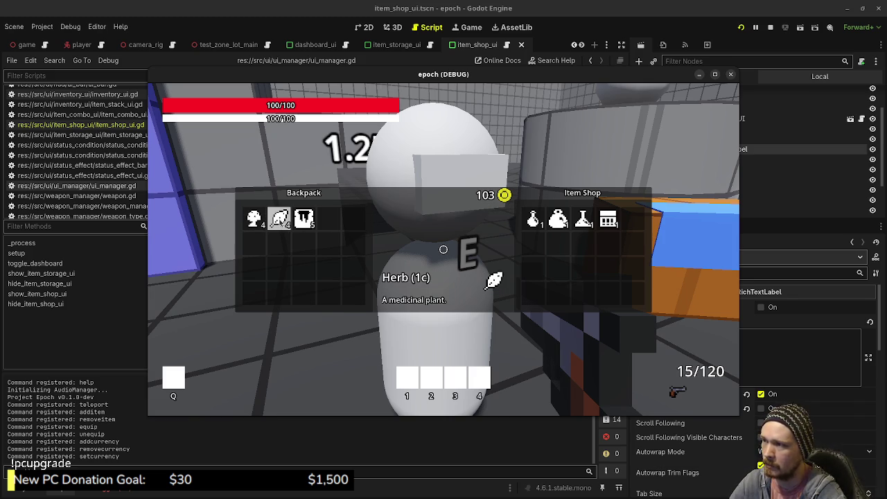
left_click(305, 221)
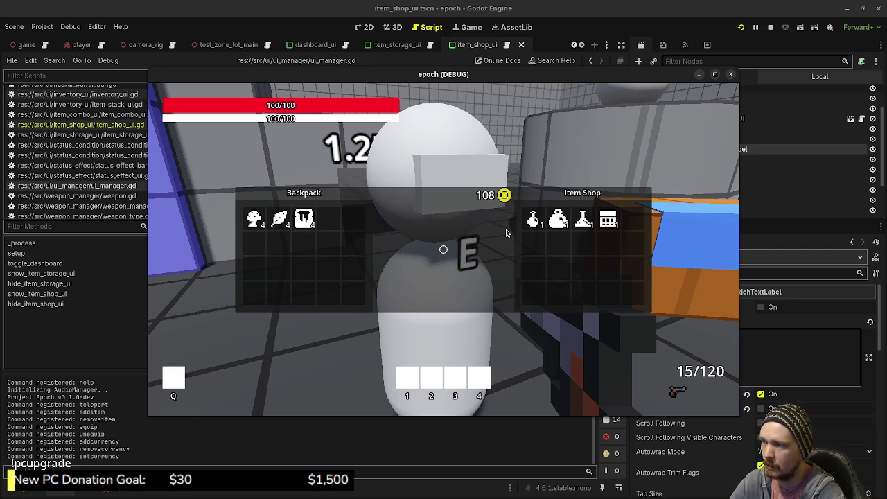
Buy two Potions, two Mega Potions and an Ammo Box, leaving 38 coins, then stop the game
mouse_move(534, 221)
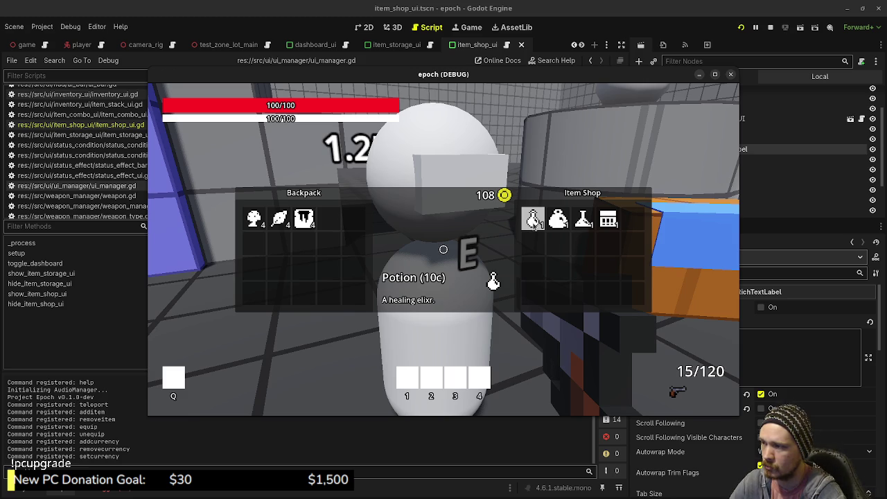
left_click(534, 222)
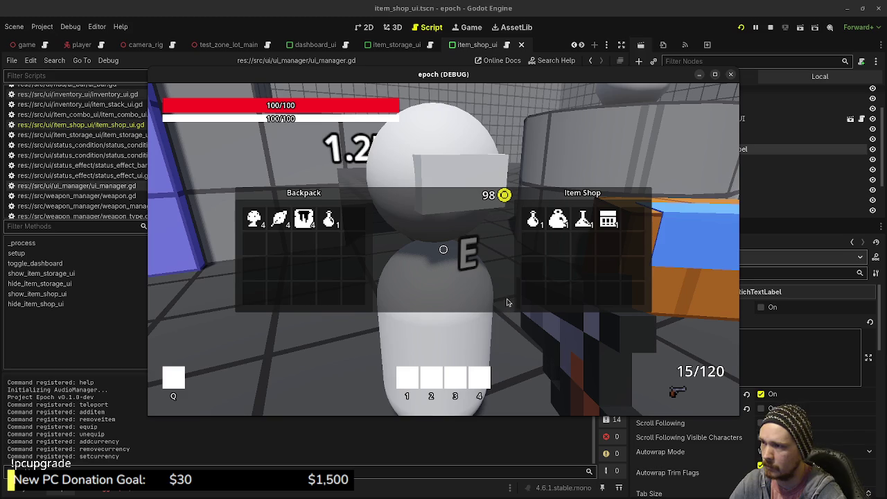
mouse_move(559, 219)
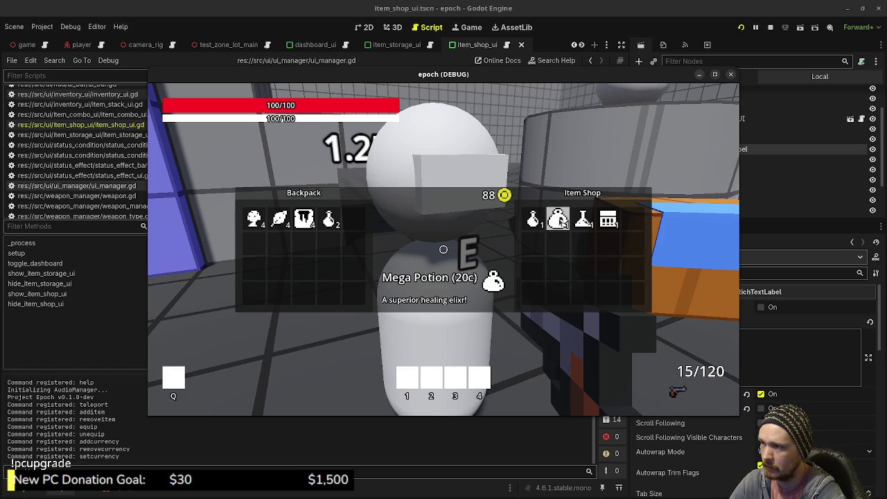
left_click(559, 219)
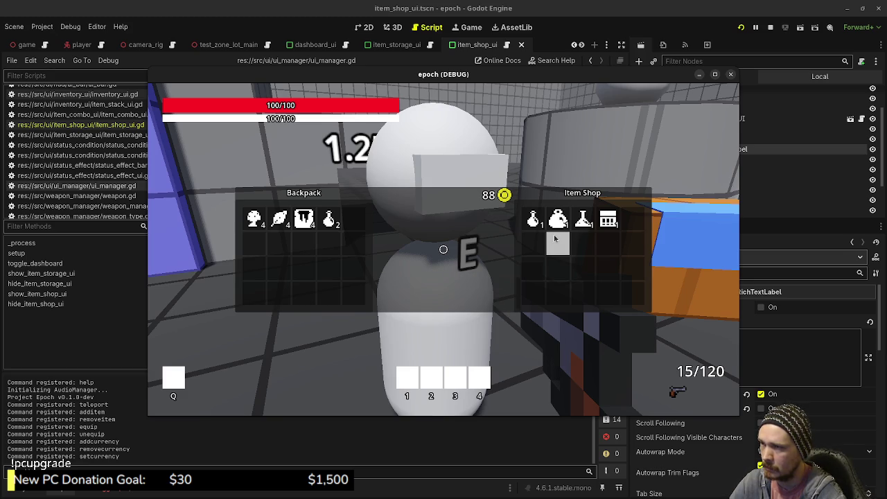
mouse_move(533, 219)
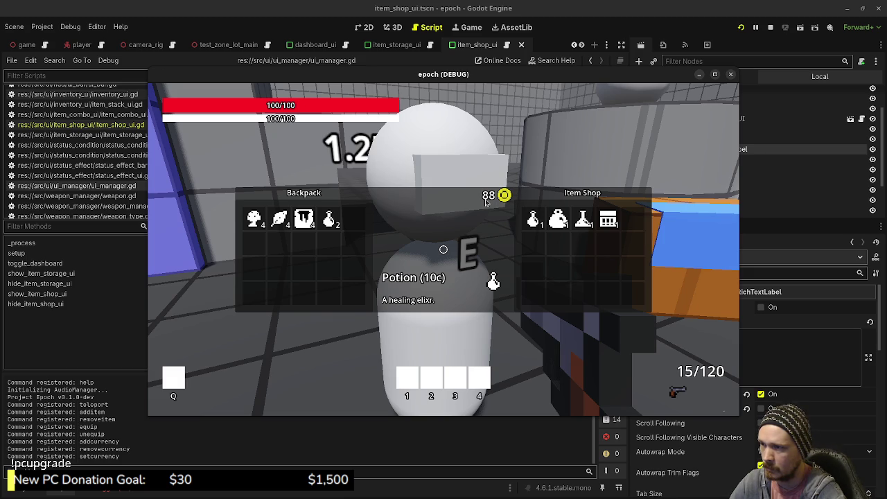
mouse_move(564, 220)
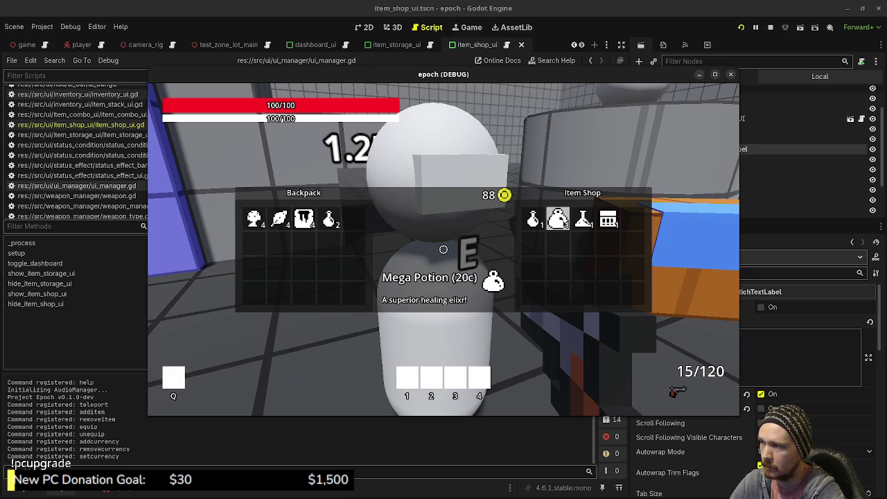
left_click(560, 220)
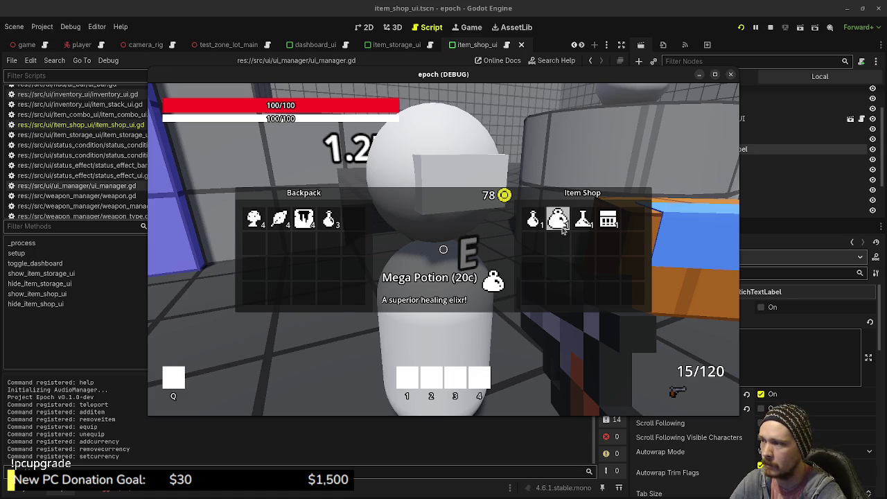
left_click(563, 230)
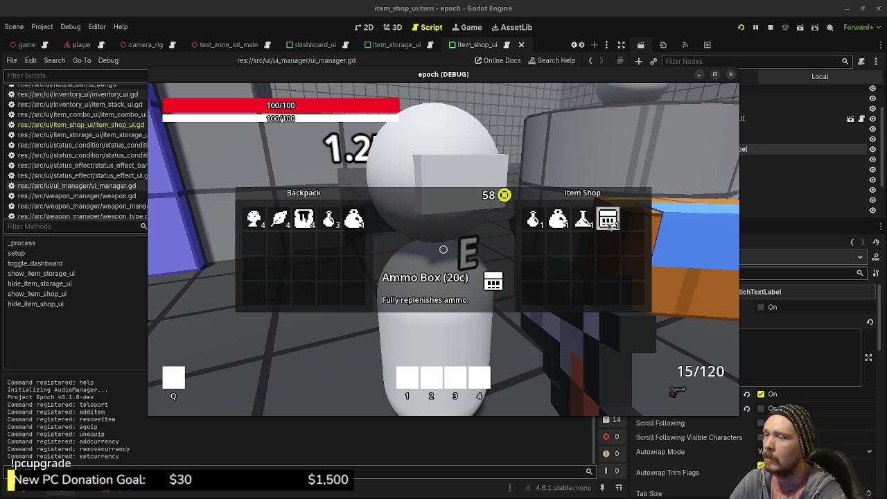
left_click(609, 222)
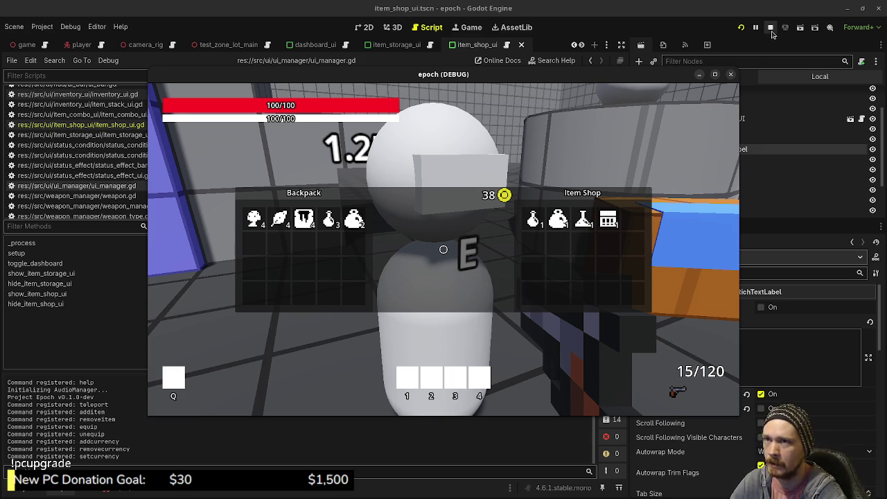
left_click(770, 27)
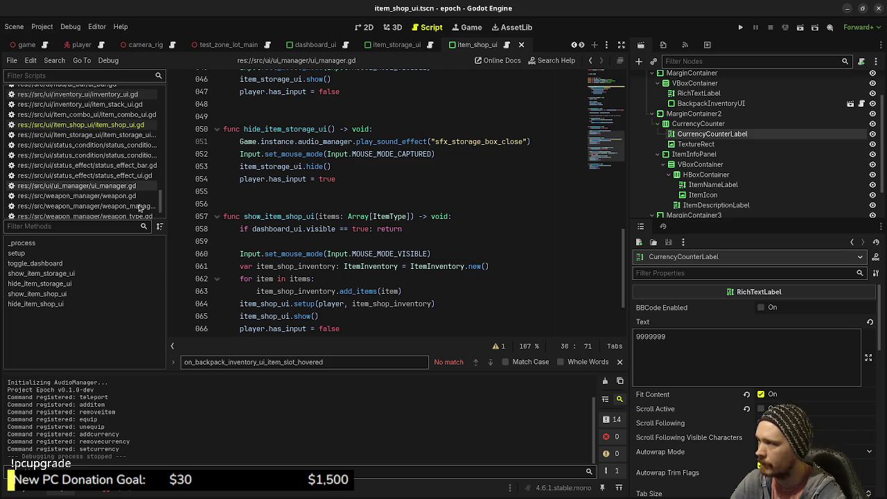
Open item_shop_ui.gd and bring the shop item slot-clicked handler's currency check into view
left_click(126, 125)
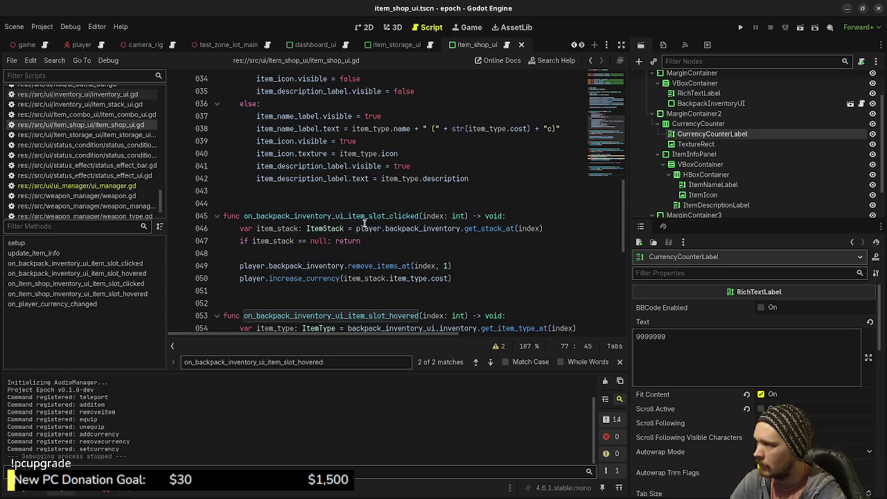
scroll(361, 223, "down", 6)
scroll(360, 228, "up", 1)
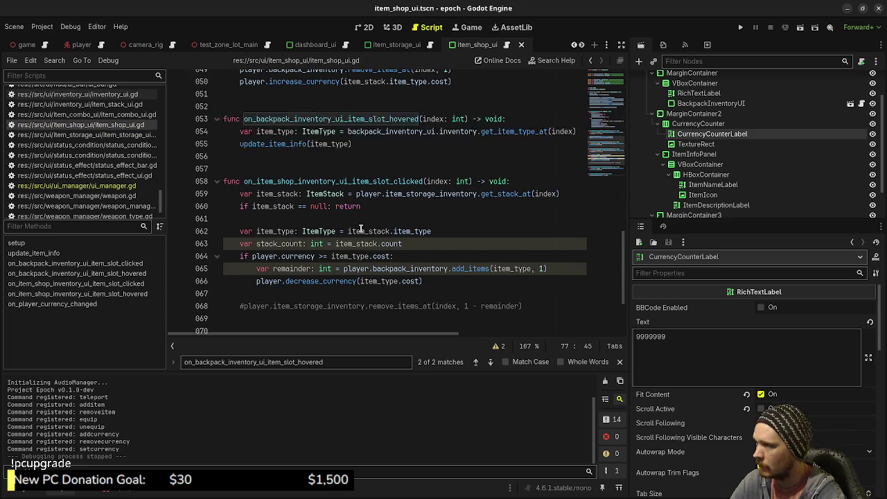
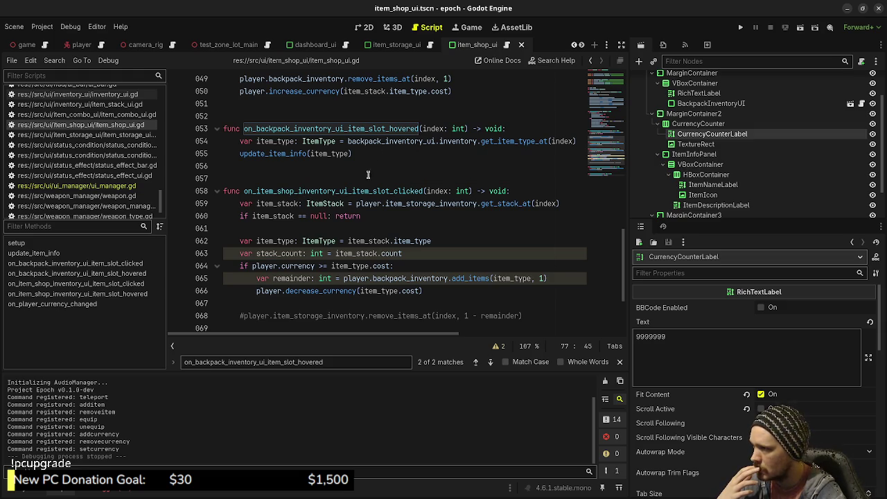
Replace player.item_storage_inventory on line 059 with item_shop_inventory
scroll(358, 209, "up", 2)
scroll(360, 215, "down", 4)
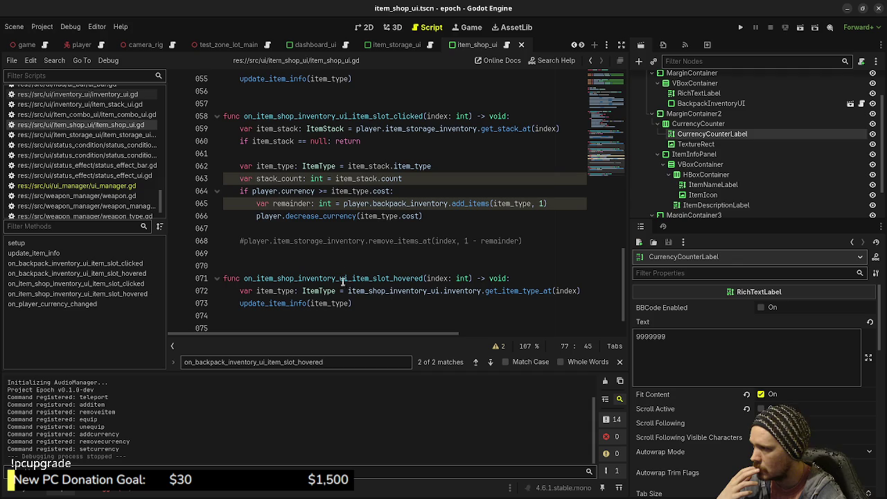
double_click(400, 291)
key("ctrl+c")
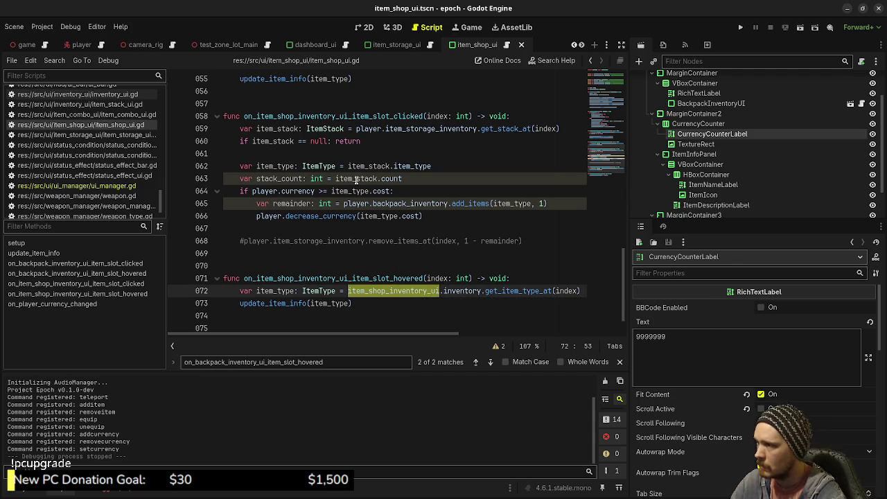
left_click_drag(355, 129, 478, 129)
key("ctrl+v")
key("BackSpace")
key("BackSpace")
key("BackSpace")
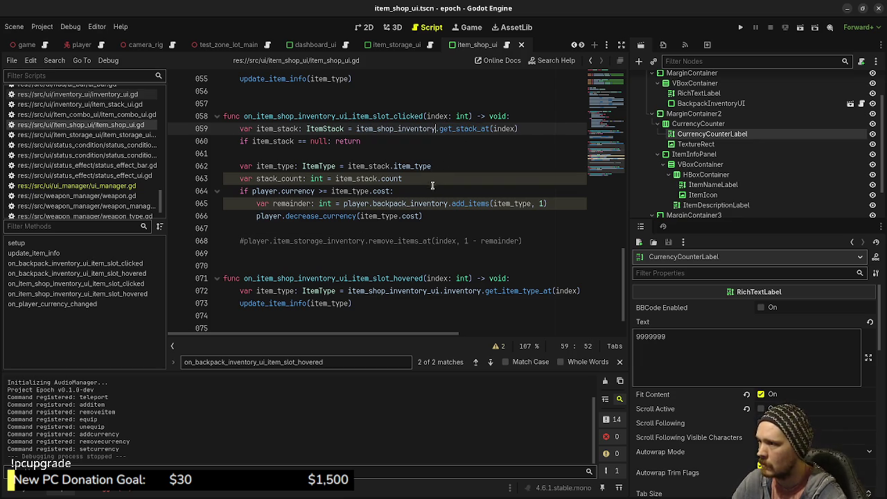
left_click(465, 182)
Save the script and run the project in a debug window with F5
key("ctrl+s")
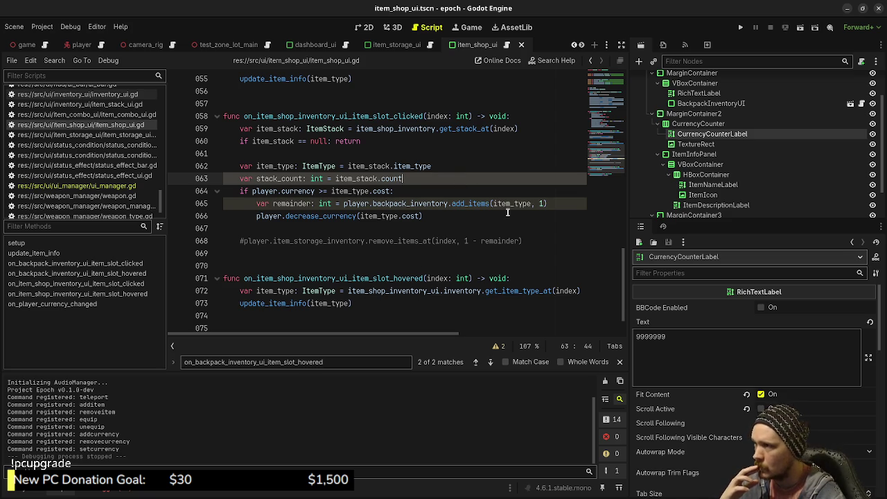
scroll(508, 212, "up", 4)
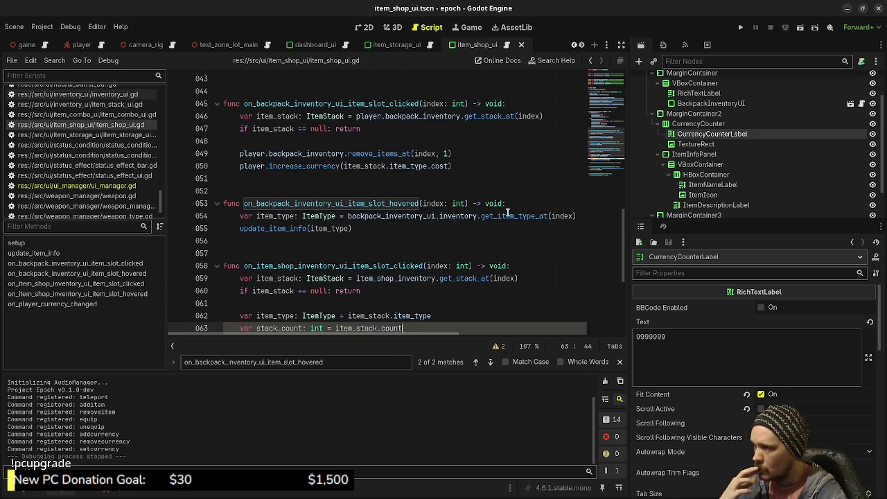
scroll(507, 212, "up", 4)
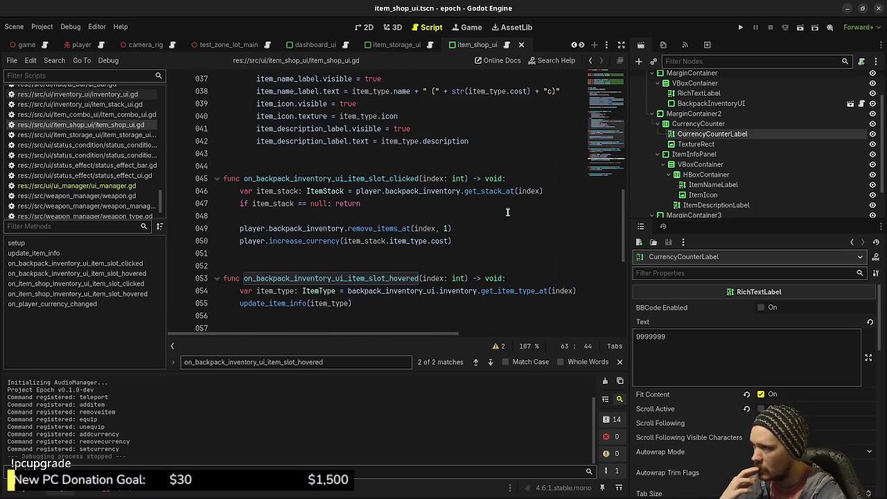
scroll(507, 212, "down", 1)
key("F5")
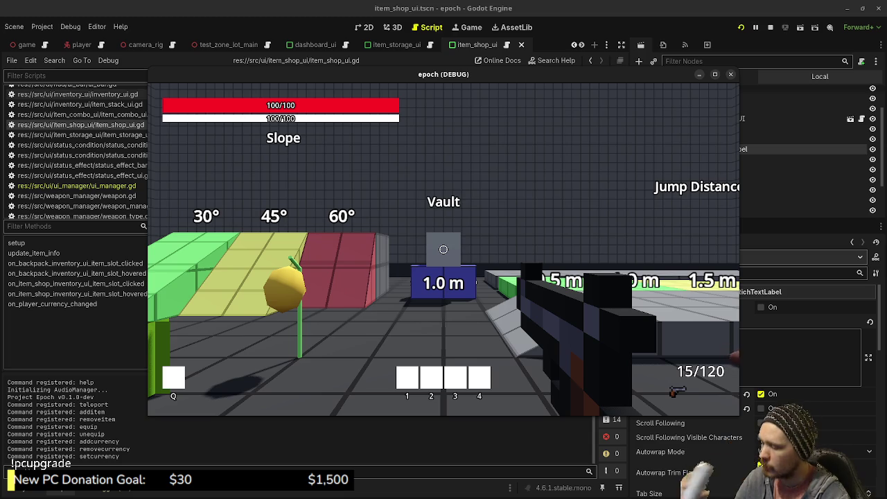
Walk to the shopkeeper, open the shop, and sell a mushroom, herb, honey and another mushroom
key("a")
key("w")
key("w")
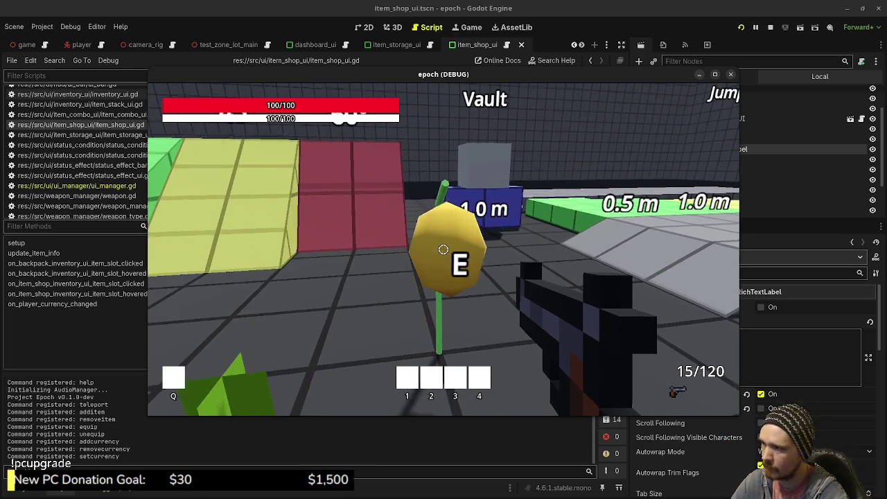
key("w")
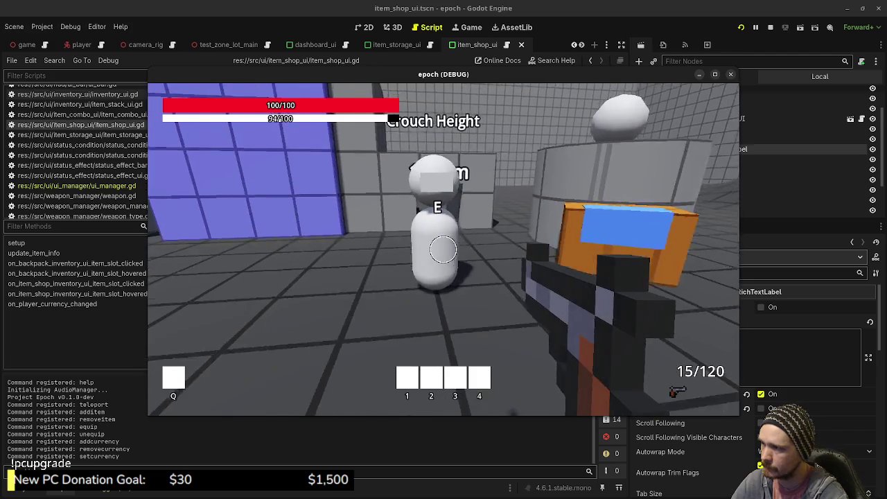
key("w")
key("e")
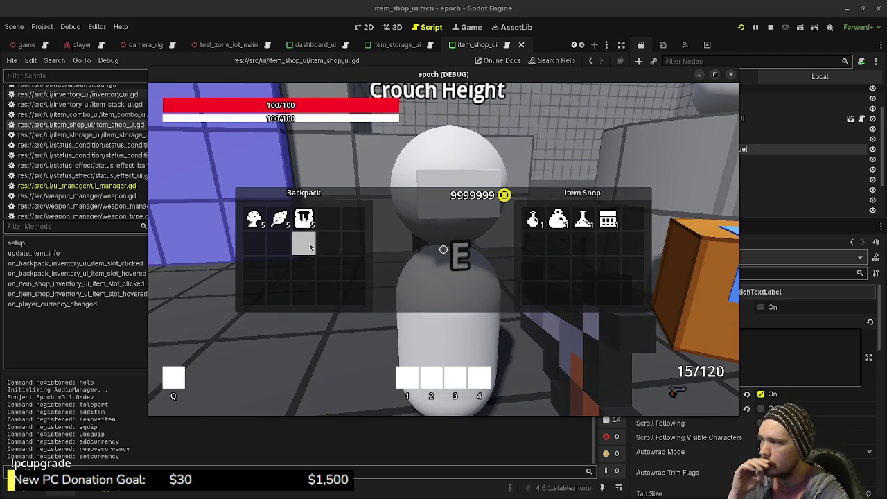
left_click(309, 248)
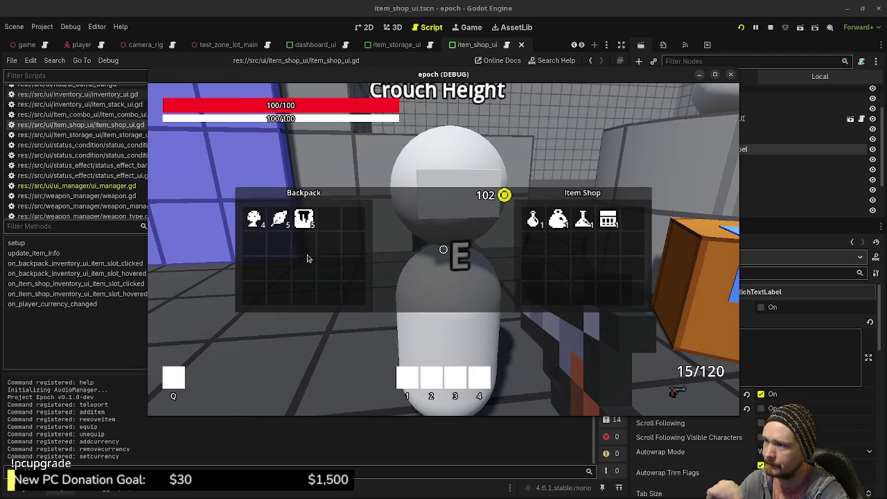
left_click(279, 219)
left_click(303, 221)
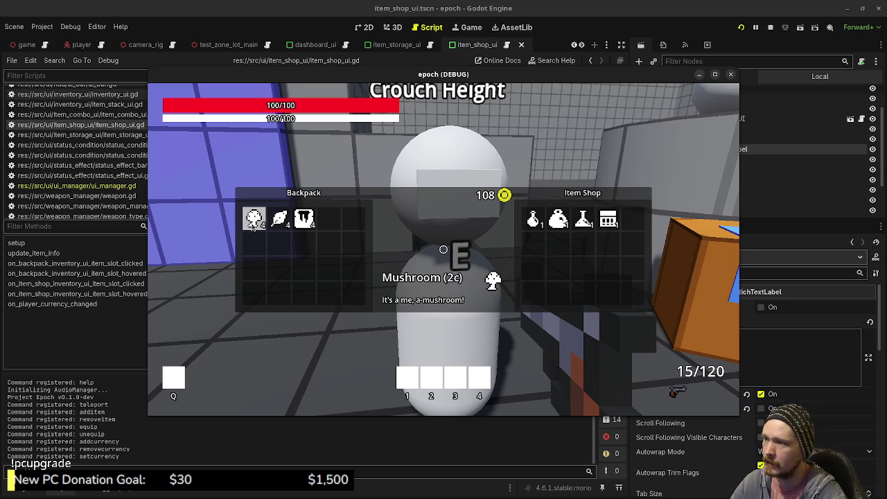
left_click(254, 222)
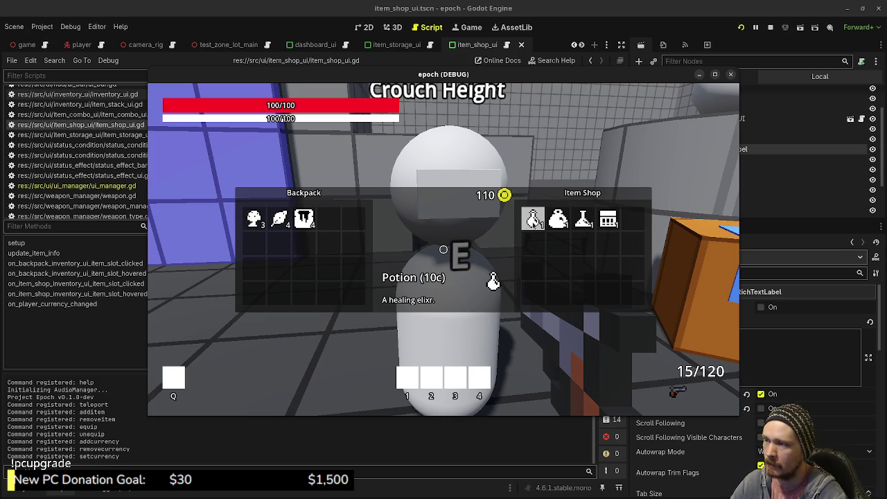
Buy a Potion, Mega Potion, Antidote and Ammo Box from the shop
left_click(533, 221)
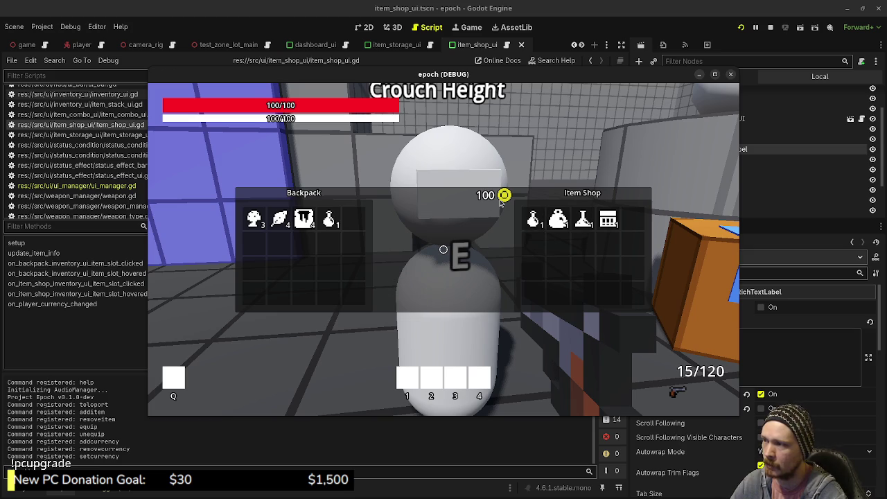
left_click(558, 219)
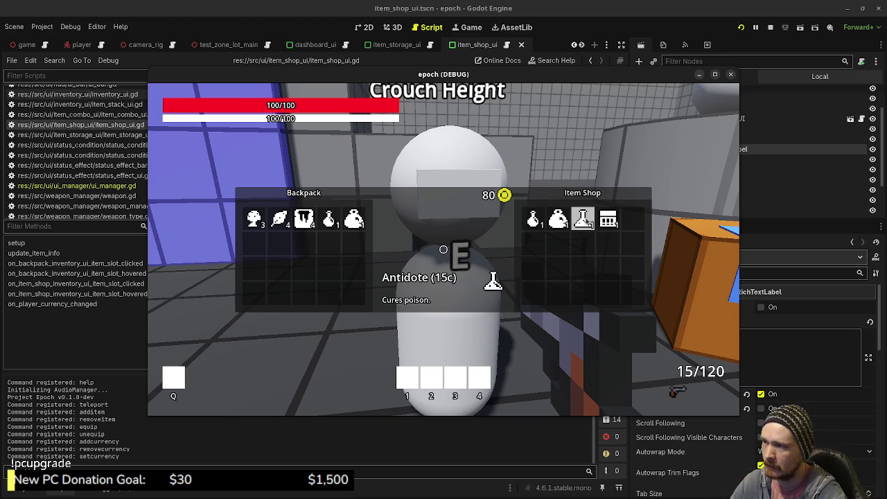
left_click(583, 219)
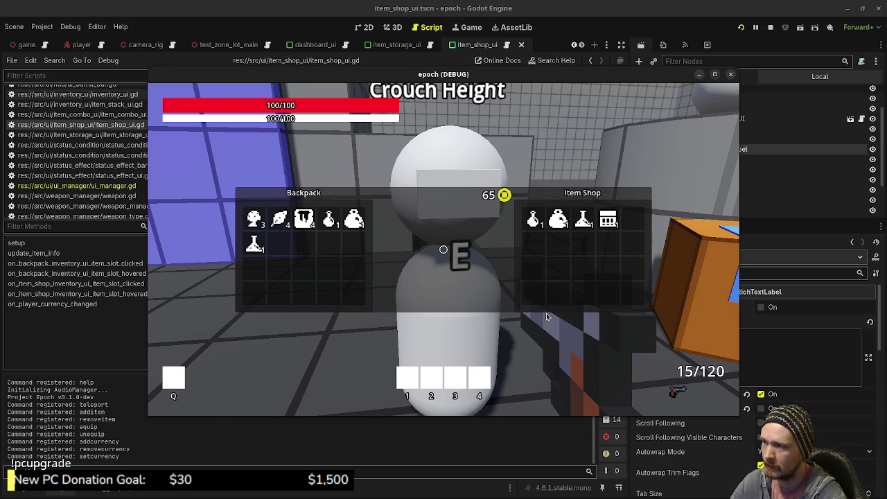
left_click(609, 221)
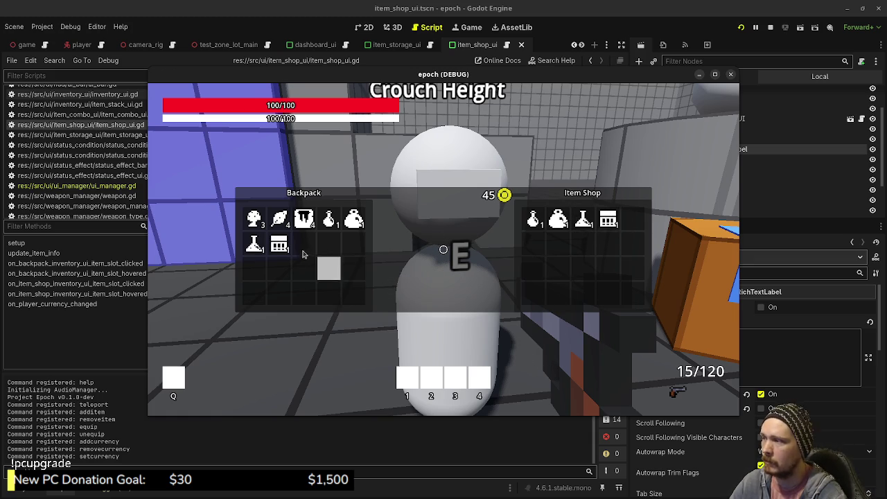
Sell back the bought items and all remaining backpack stacks, ending at 140 coins, then close the panels
left_click(280, 246)
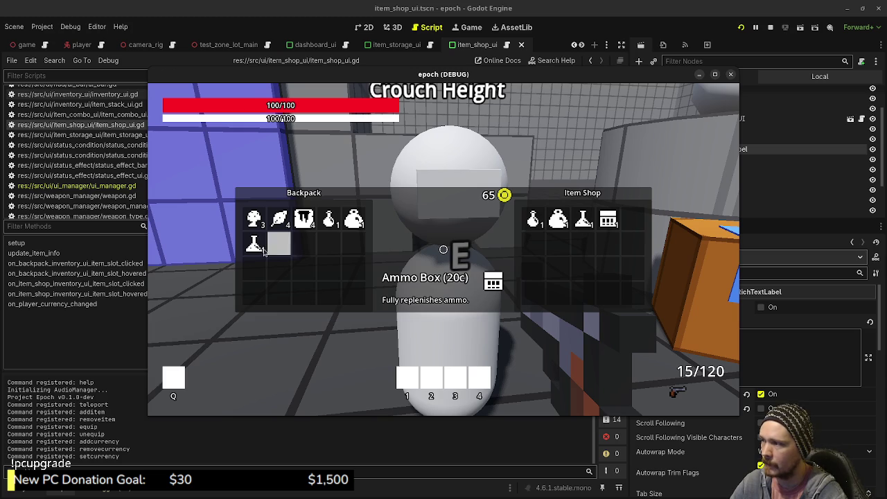
left_click(254, 244)
left_click(354, 220)
left_click(328, 221)
left_click(305, 222)
left_click(305, 222)
left_click(304, 222)
left_click(303, 221)
left_click(286, 223)
left_click(286, 223)
left_click(285, 223)
left_click(285, 223)
left_click(253, 228)
left_click(254, 227)
left_click(254, 227)
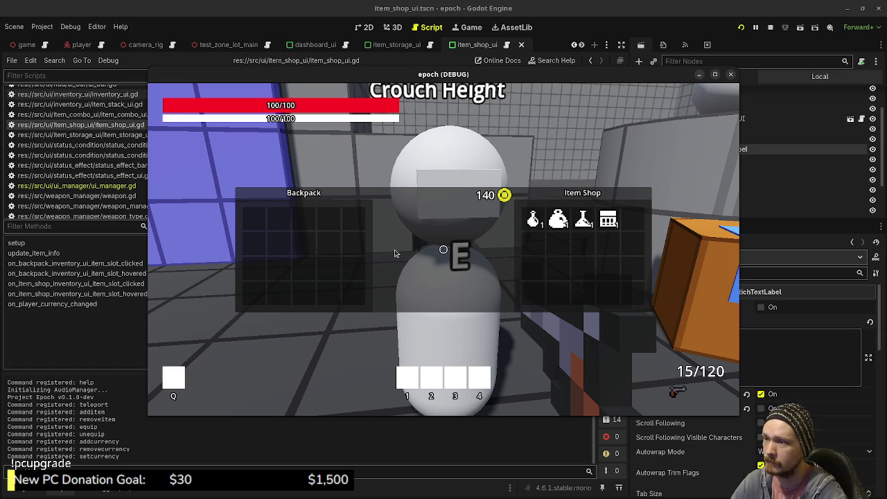
mouse_move(586, 225)
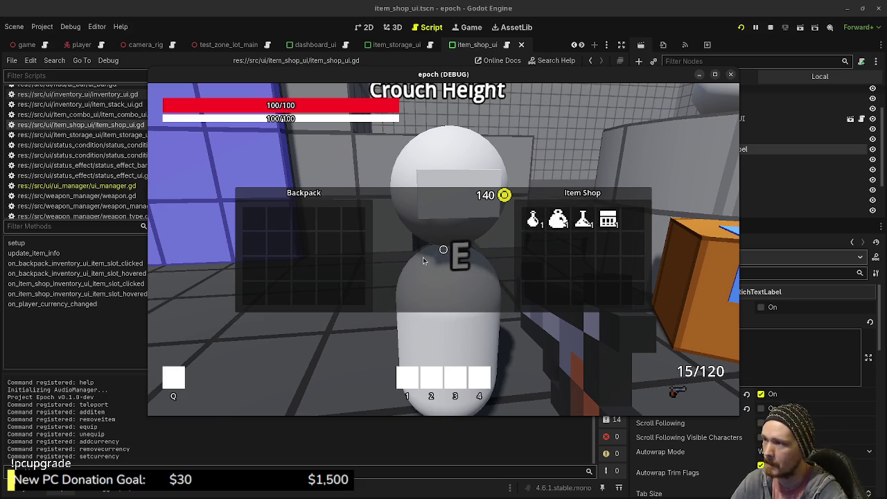
key("e")
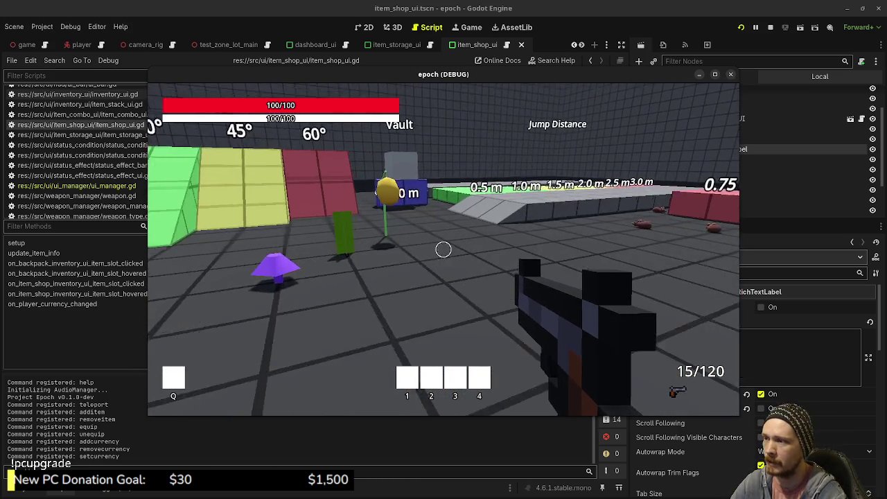
Circle past the green, yellow and purple NPCs back to the shopkeeper and sell the backpack stacks for 207 coins
key("e")
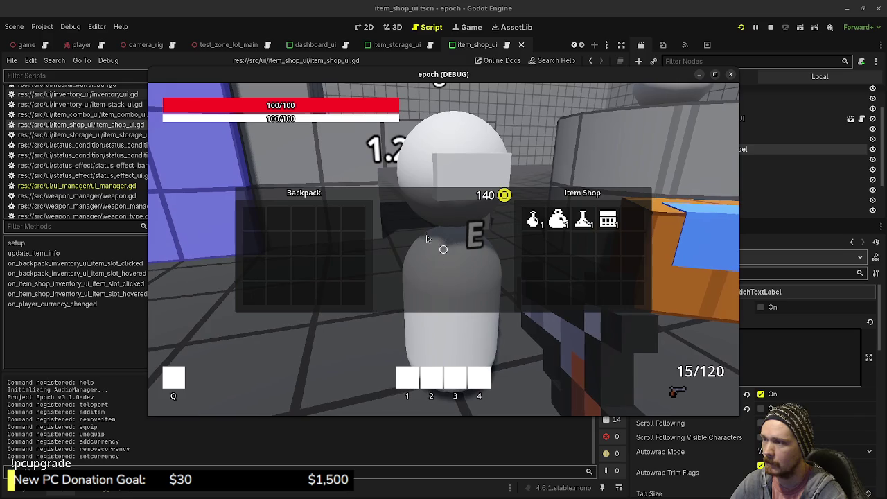
key("e")
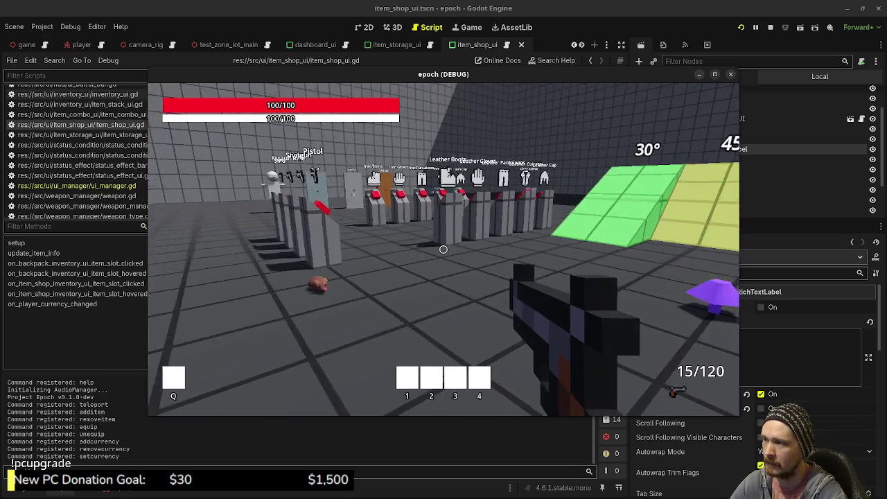
key("w")
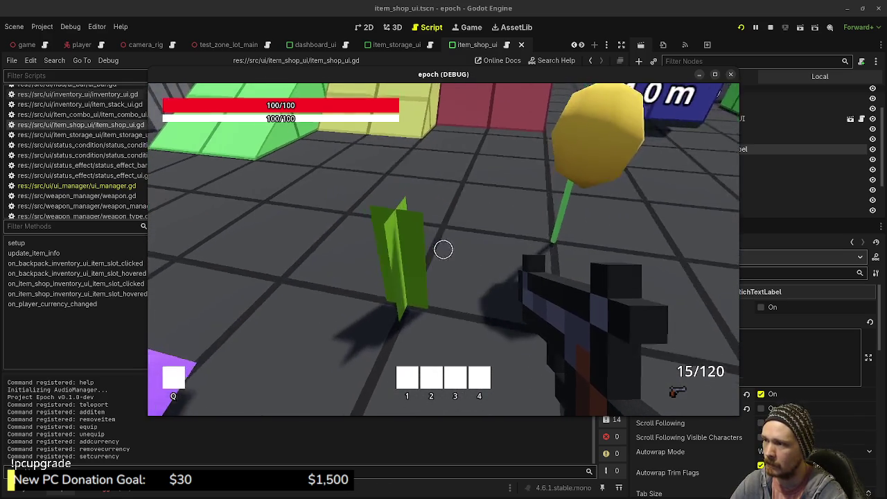
key("w")
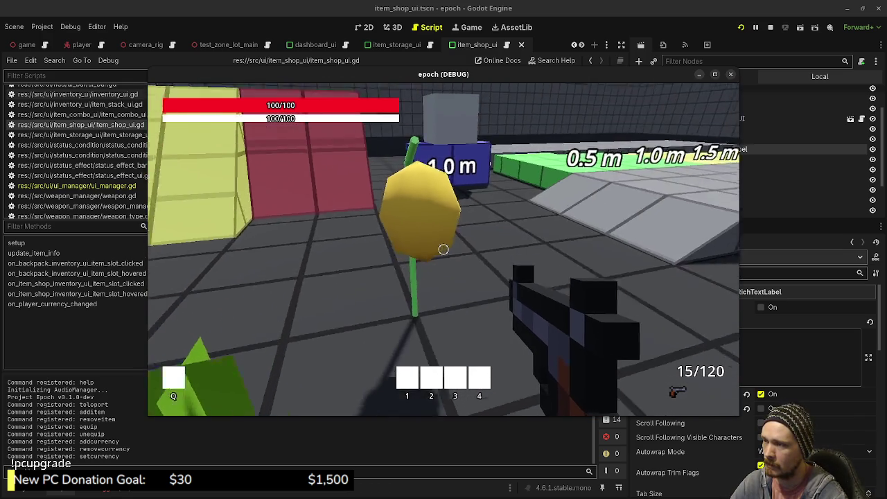
key("w")
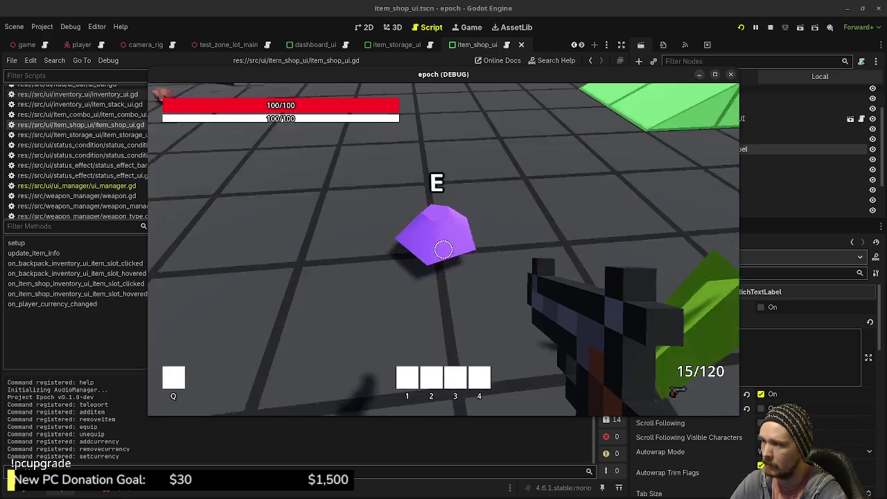
key("w")
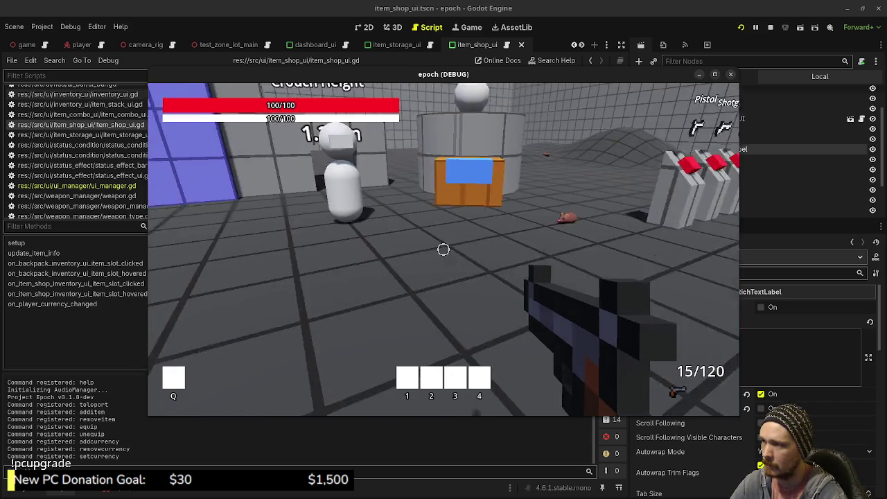
key("w")
key("e")
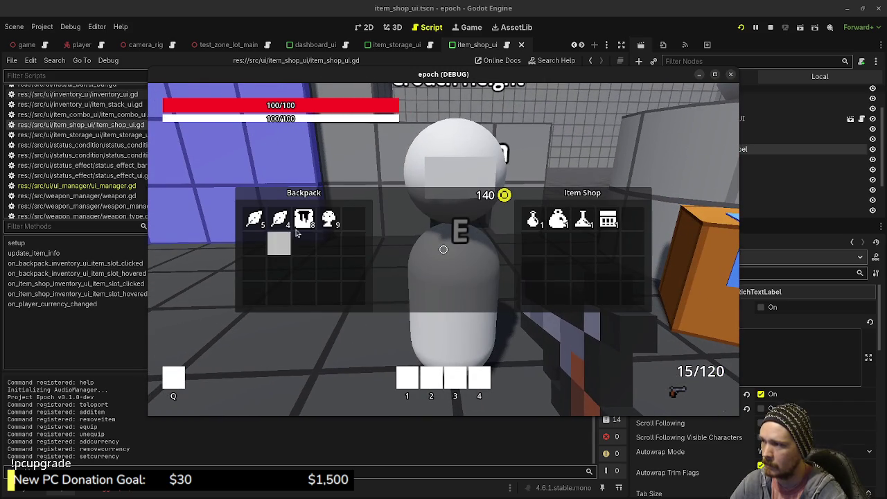
left_click(329, 219)
left_click(330, 219)
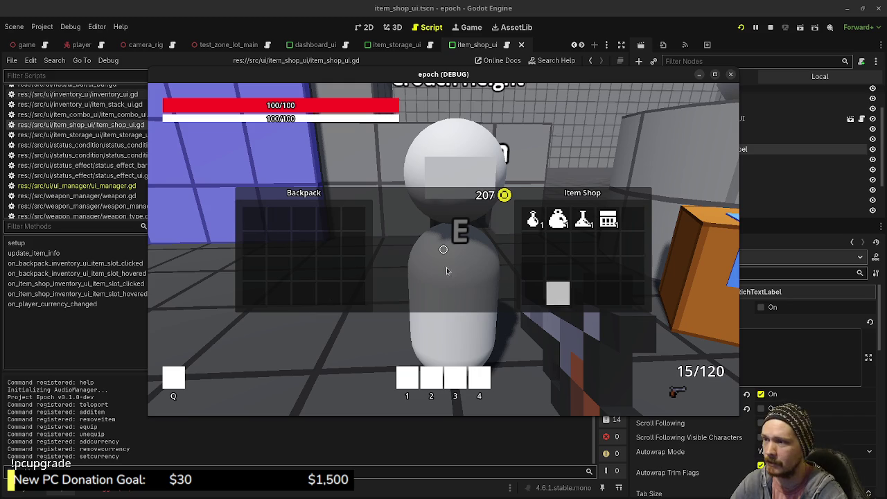
Close the shop, walk past the weapon stands and pillar to the storage box, and open it
key("e")
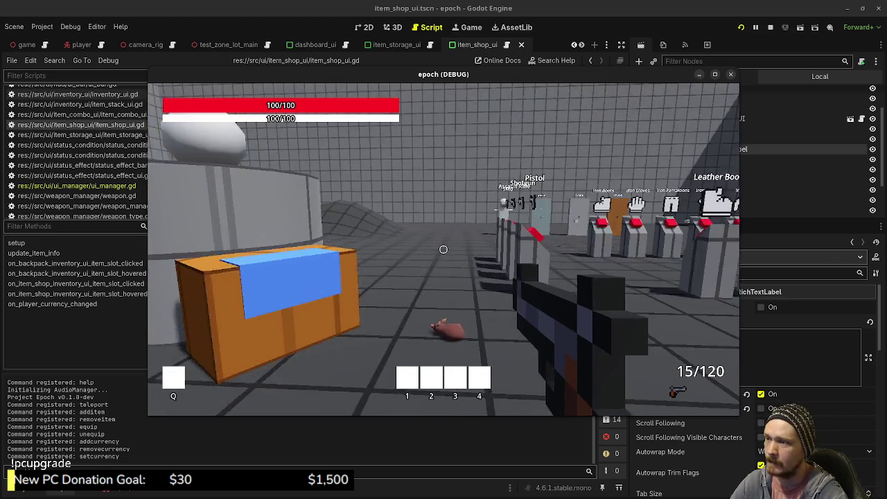
key("w")
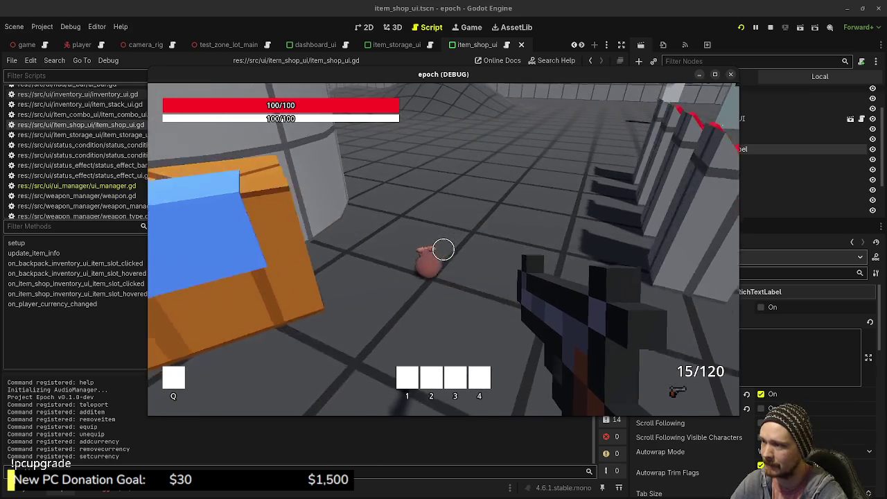
key("w")
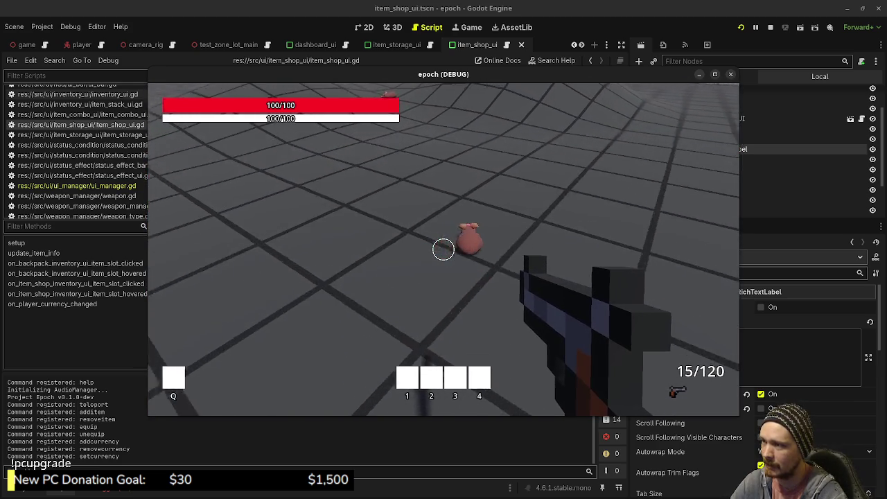
key("w")
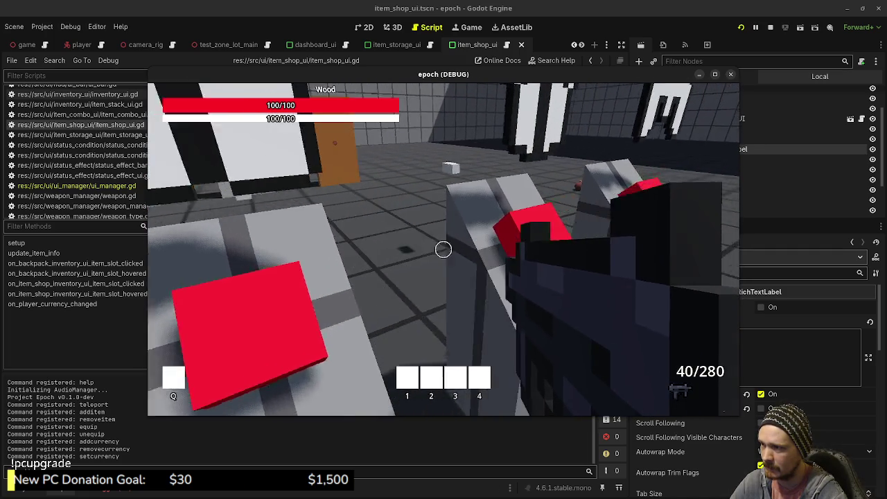
key("w")
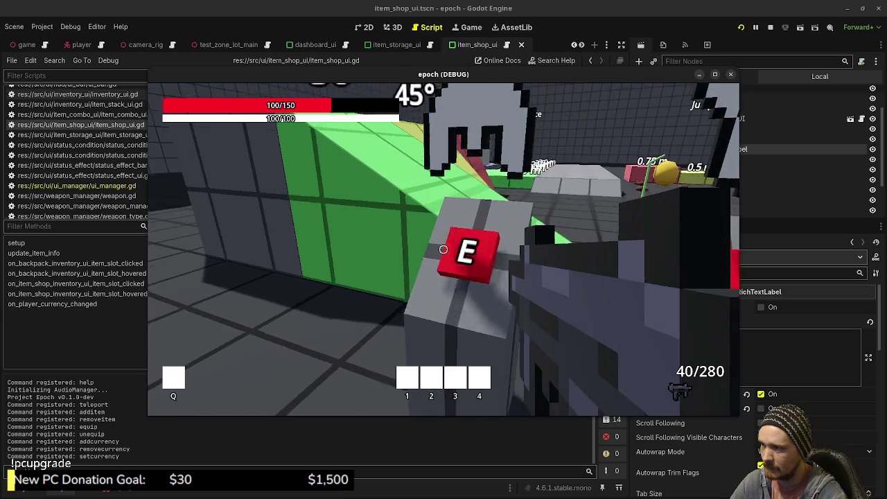
key("w")
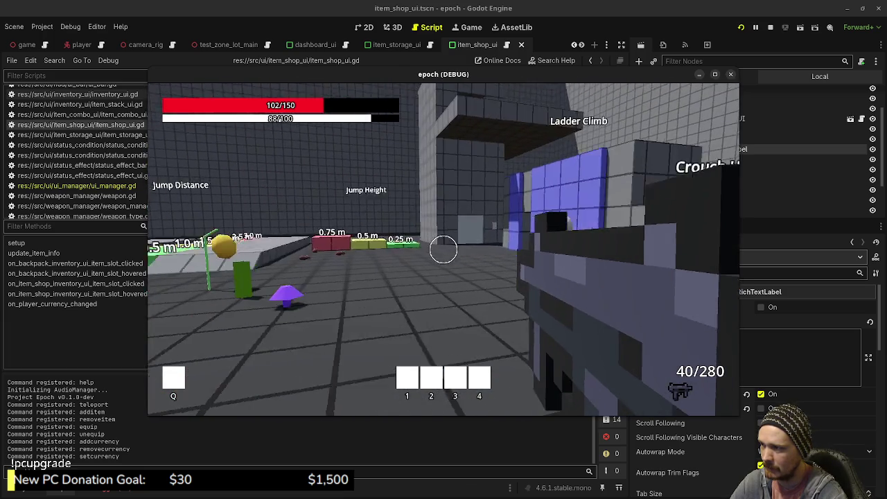
key("e")
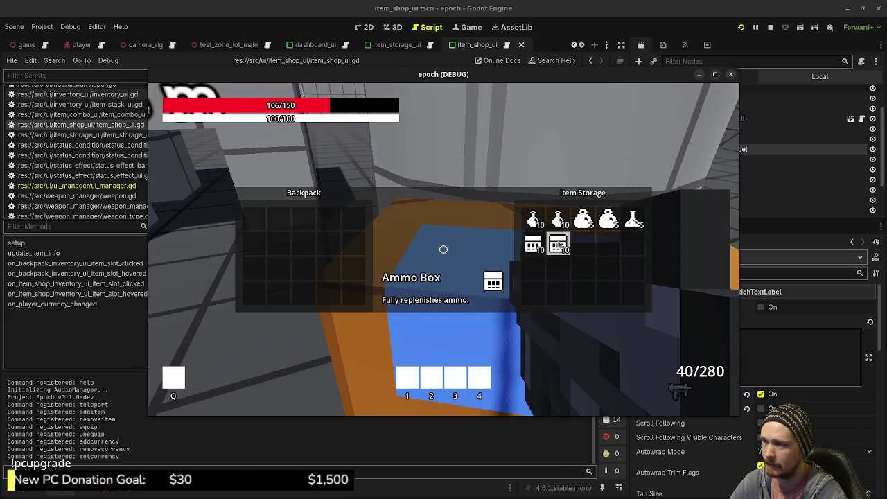
Transfer all the Ammo Box stacks from Item Storage into the backpack
left_click(560, 242)
left_click(559, 242)
left_click(558, 242)
left_click(558, 244)
left_click(533, 244)
left_click(533, 245)
left_click(534, 246)
left_click(536, 247)
left_click(536, 247)
left_click(536, 246)
left_click(632, 219)
left_click(633, 219)
left_click(633, 219)
left_click(633, 219)
left_click(633, 219)
Move the Antidotes, Mega Potions and Potions into the backpack and close the panels
left_click(609, 223)
left_click(609, 223)
left_click(611, 224)
left_click(611, 225)
left_click(612, 224)
left_click(584, 222)
left_click(584, 222)
left_click(584, 222)
left_click(585, 222)
left_click(584, 221)
left_click(557, 221)
left_click(557, 222)
left_click(558, 219)
left_click(558, 219)
left_click(558, 219)
left_click(558, 219)
left_click(558, 219)
left_click(558, 219)
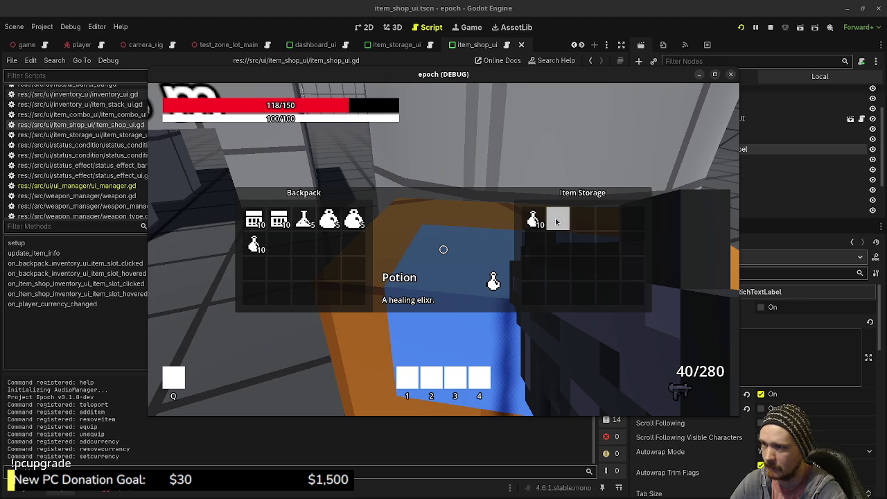
left_click(558, 219)
left_click(532, 220)
left_click(532, 220)
left_click(531, 220)
left_click(532, 220)
left_click(531, 220)
left_click(531, 221)
left_click(531, 221)
left_click(532, 222)
left_click(532, 221)
key("Tab")
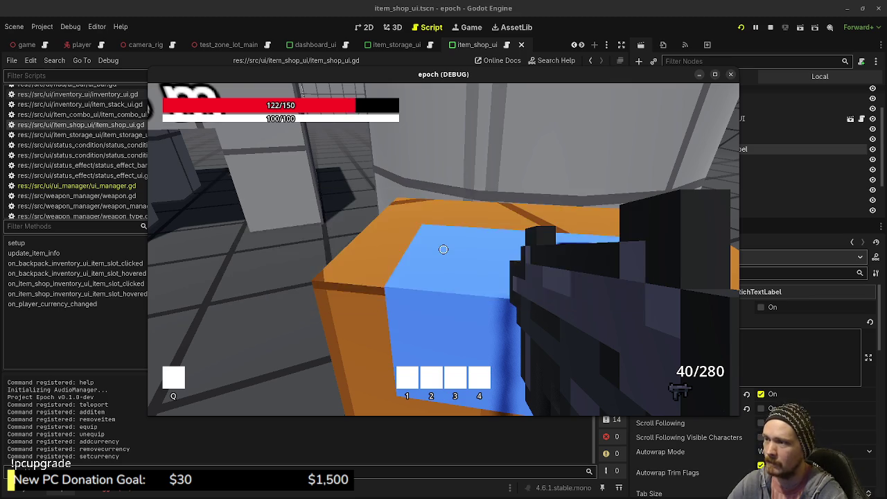
Open the shop at the shopkeeper and sell all the Potions and Mega Potions
key("w")
key("e")
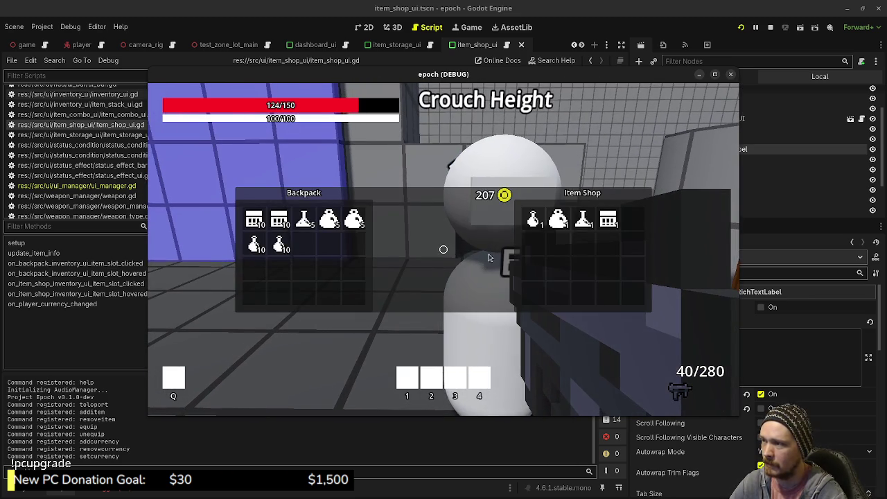
left_click(280, 244)
left_click(279, 244)
left_click(280, 244)
left_click(280, 244)
left_click(280, 244)
left_click(280, 244)
left_click(280, 244)
left_click(280, 244)
left_click(280, 244)
left_click(255, 245)
left_click(255, 245)
left_click(255, 246)
left_click(255, 246)
left_click(255, 246)
left_click(255, 245)
left_click(255, 245)
left_click(255, 245)
left_click(255, 246)
left_click(255, 246)
left_click(355, 219)
left_click(355, 219)
left_click(355, 219)
left_click(354, 219)
left_click(355, 219)
left_click(329, 219)
left_click(328, 219)
left_click(328, 219)
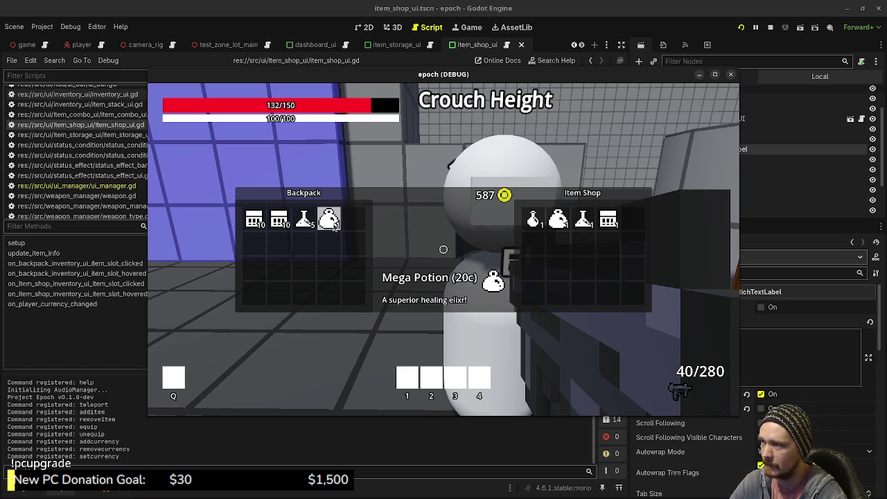
left_click(328, 219)
left_click(328, 219)
Sell the Antidotes and all Ammo Boxes to reach 1082 coins, then switch to the browser
left_click(304, 220)
left_click(303, 221)
left_click(304, 220)
left_click(303, 220)
left_click(303, 221)
left_click(280, 221)
left_click(280, 220)
left_click(280, 221)
left_click(280, 221)
left_click(280, 220)
left_click(280, 220)
left_click(280, 221)
left_click(280, 221)
left_click(280, 220)
left_click(280, 221)
left_click(252, 221)
left_click(251, 223)
left_click(251, 223)
left_click(250, 223)
left_click(251, 223)
left_click(251, 223)
left_click(251, 223)
left_click(251, 223)
left_click(251, 223)
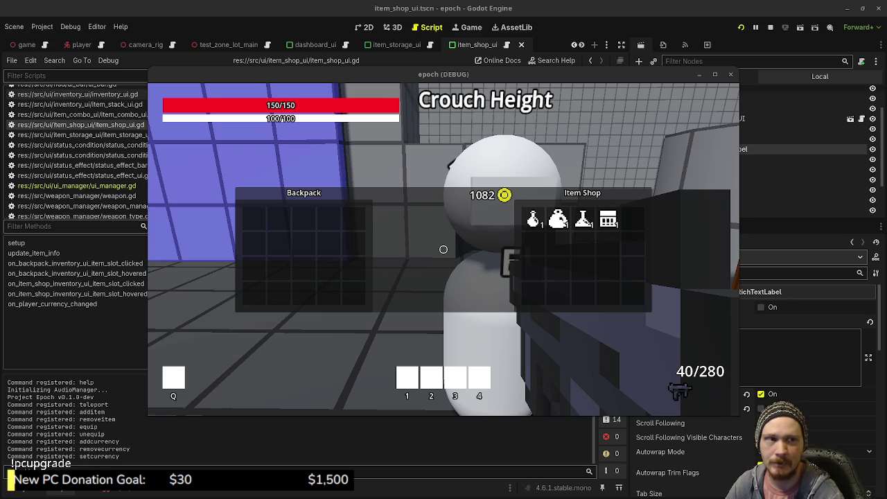
key("alt+Tab")
left_click_drag(404, 74, 387, 199)
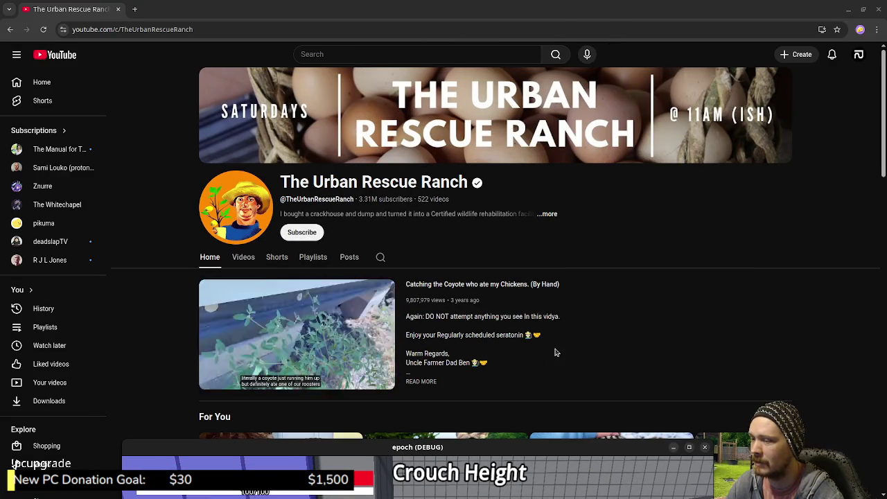
Scroll through The Urban Rescue Ranch channel's Home page video rows and playlists
scroll(553, 353, "down", 2)
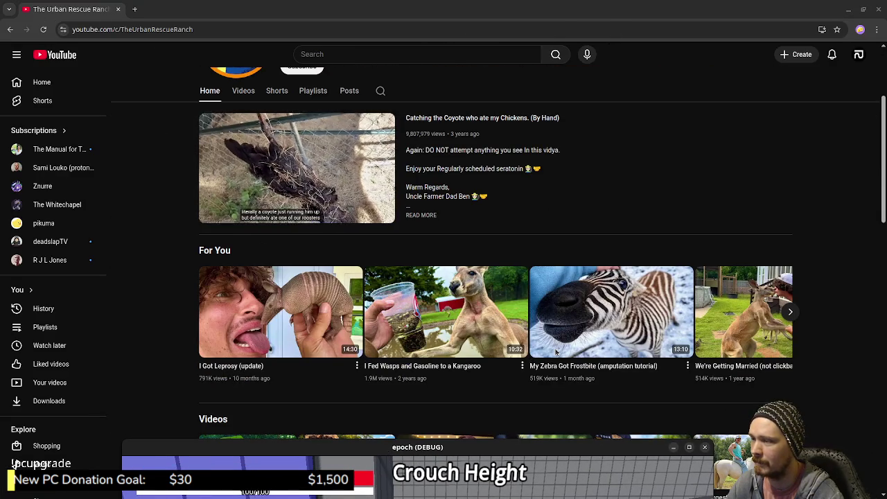
scroll(555, 353, "down", 2)
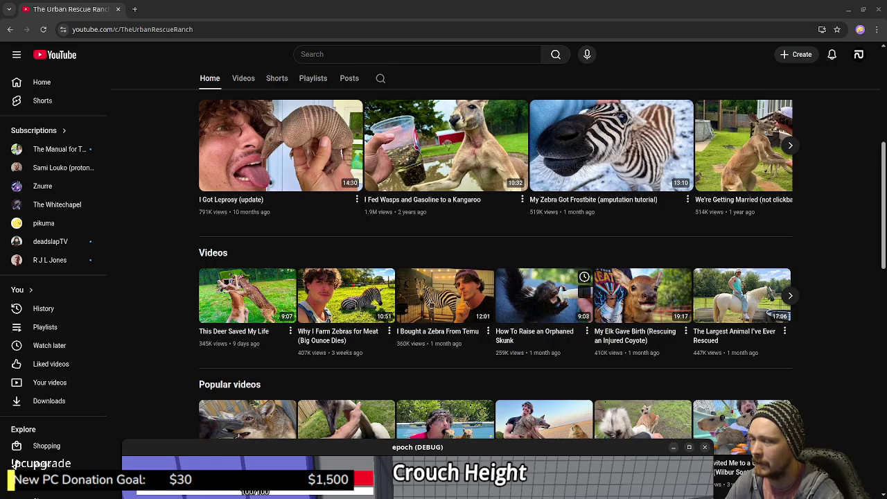
scroll(539, 362, "down", 2)
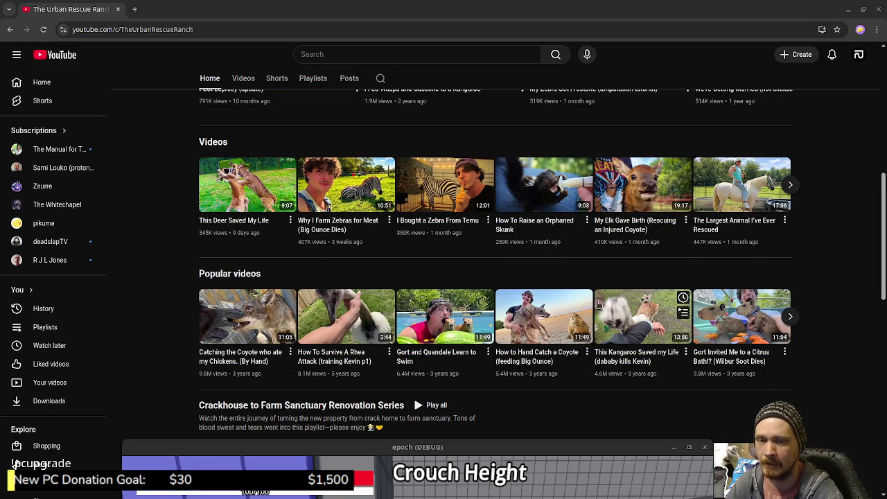
scroll(614, 378, "down", 1)
scroll(614, 379, "down", 2)
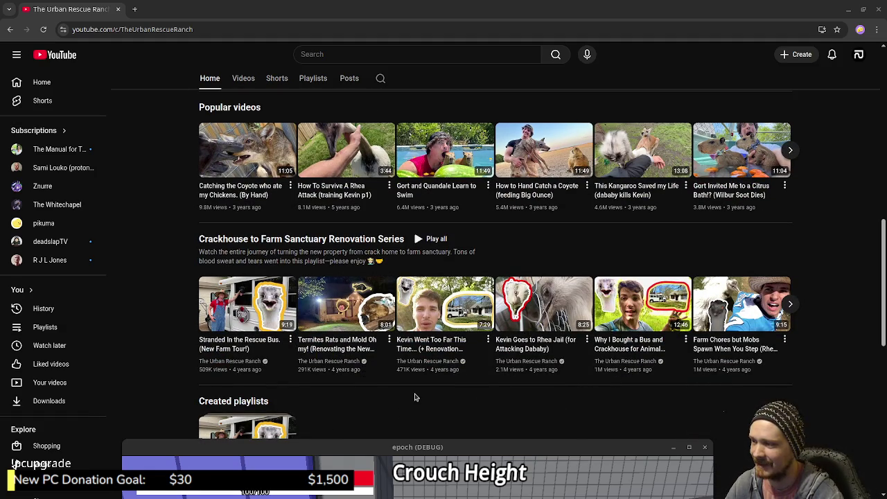
scroll(414, 396, "down", 3)
scroll(414, 396, "up", 7)
scroll(409, 389, "up", 4)
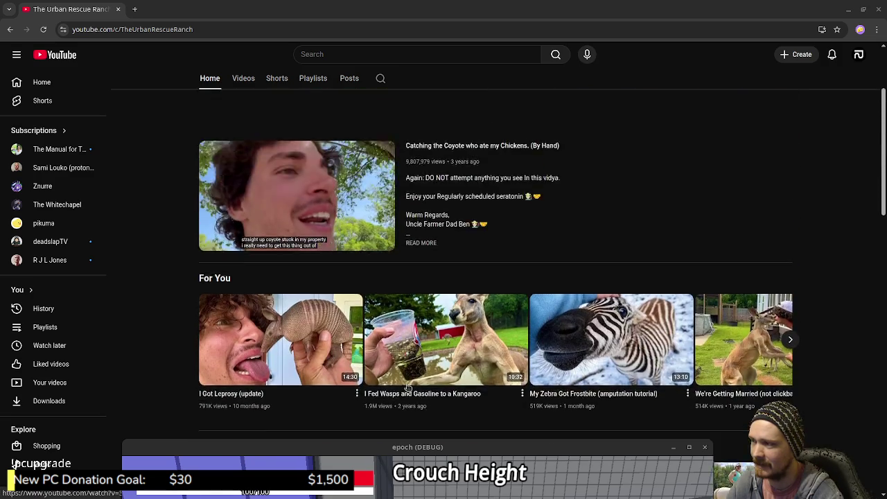
scroll(465, 390, "down", 2)
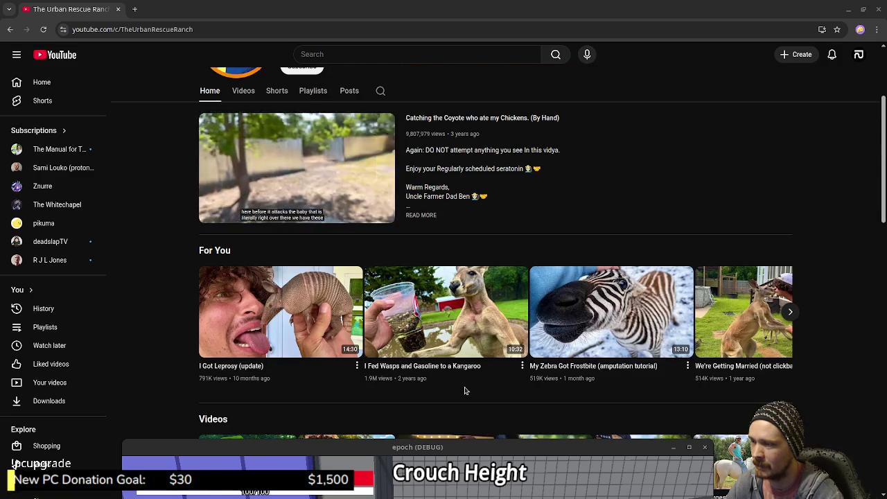
scroll(396, 393, "down", 2)
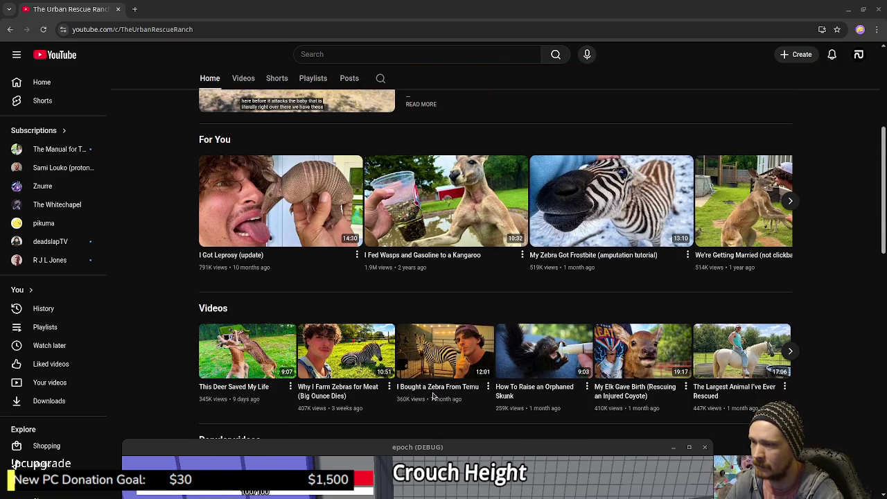
mouse_move(547, 378)
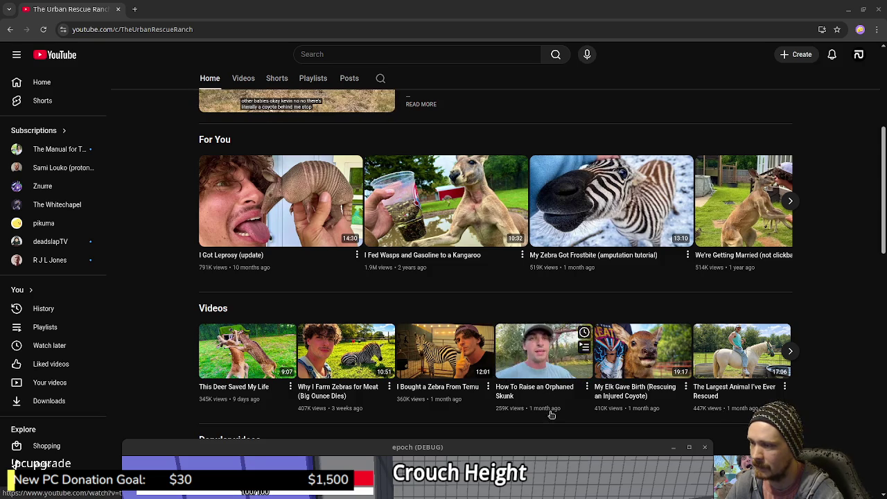
scroll(546, 429, "down", 2)
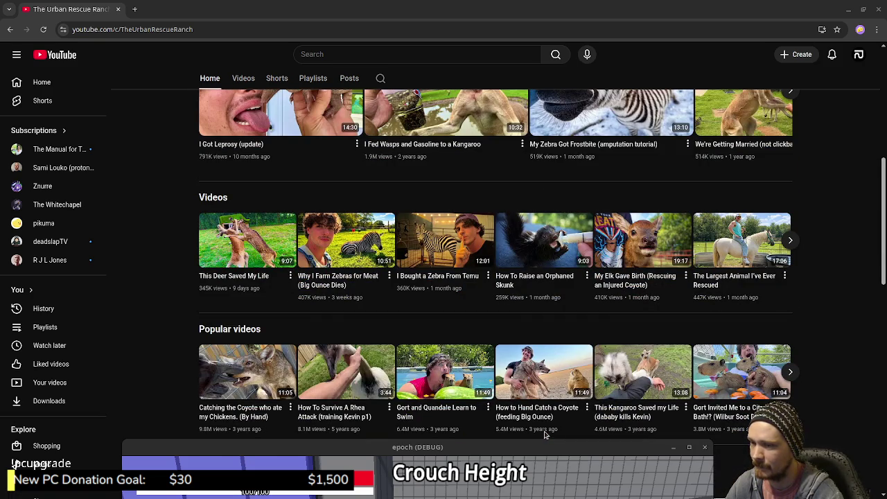
mouse_move(737, 414)
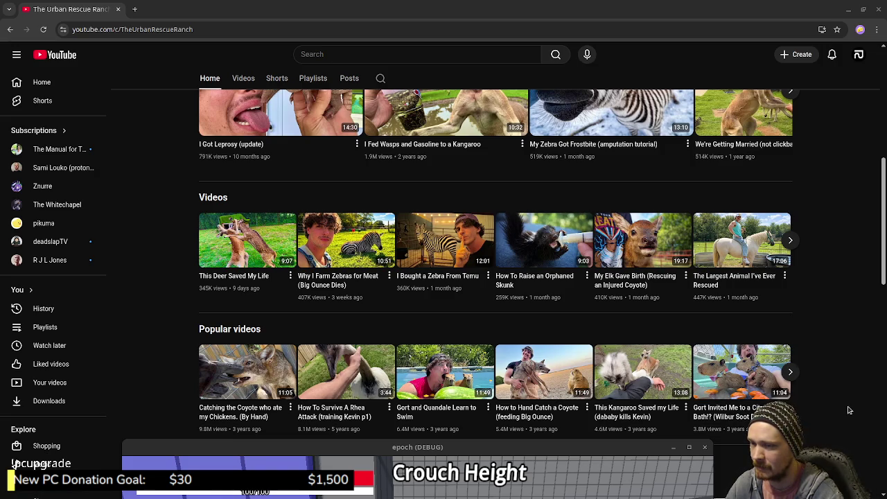
scroll(856, 382, "down", 4)
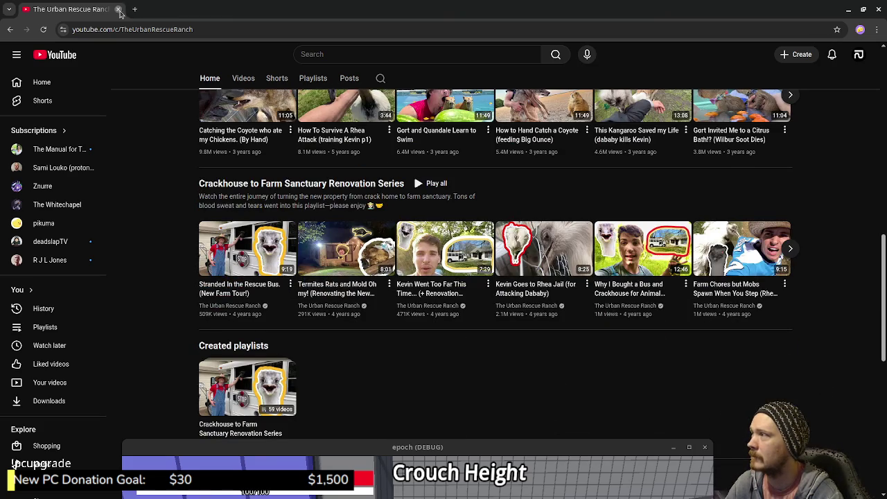
Close the YouTube tab, close the shop panels and stop the running game
left_click(118, 9)
left_click_drag(487, 381, 477, 86)
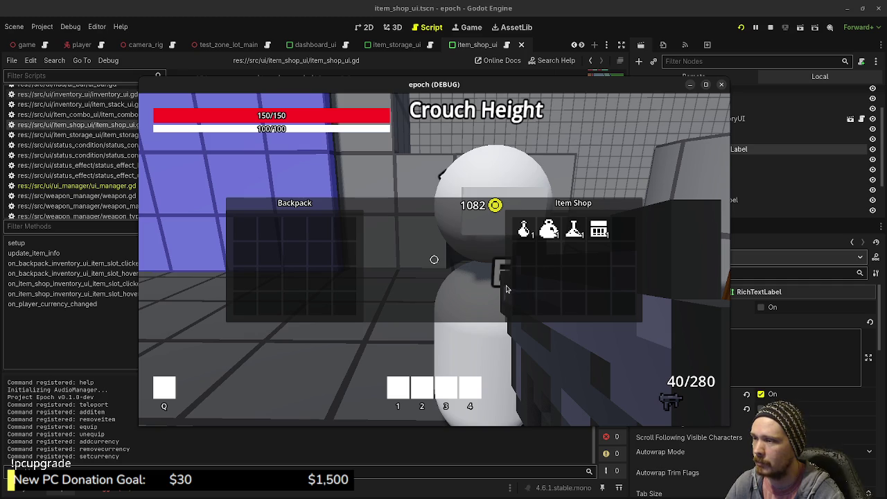
key("e")
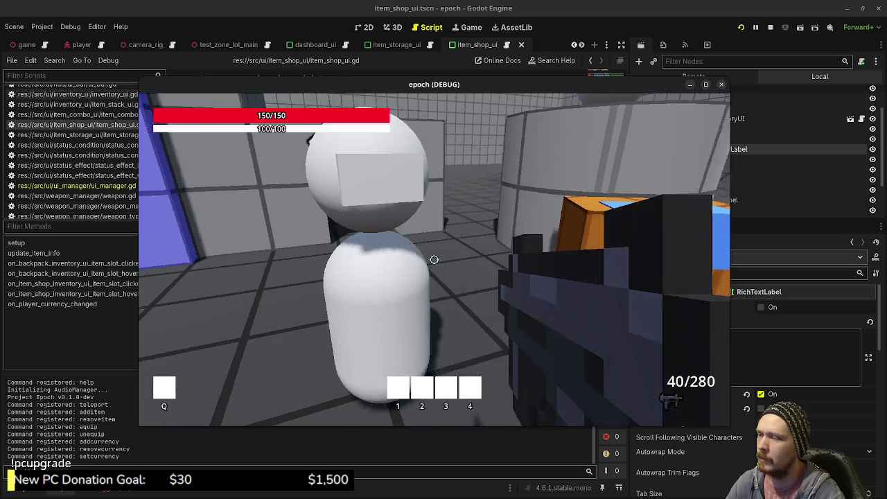
left_click(770, 27)
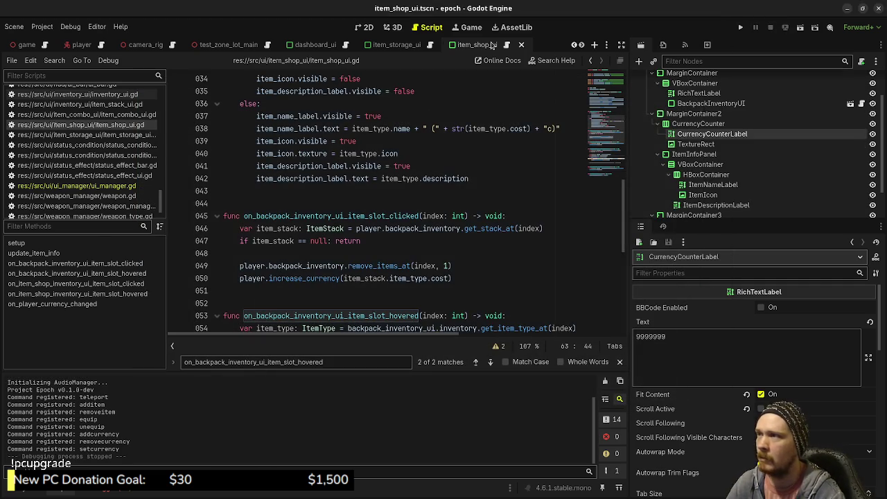
Hide the Label3D node in the item_shop scene and run the game again
mouse_move(247, 43)
left_mouse_down()
mouse_move(445, 45)
mouse_move(430, 47)
left_mouse_up()
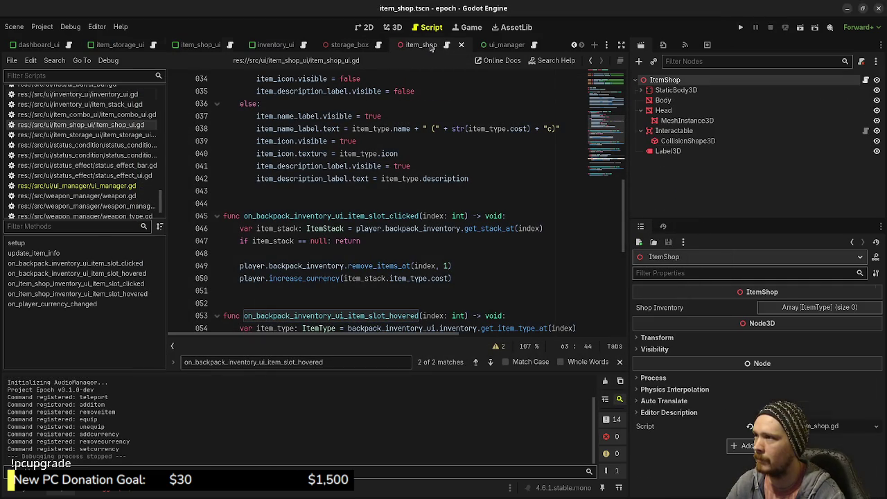
left_click(692, 152)
left_click(876, 151)
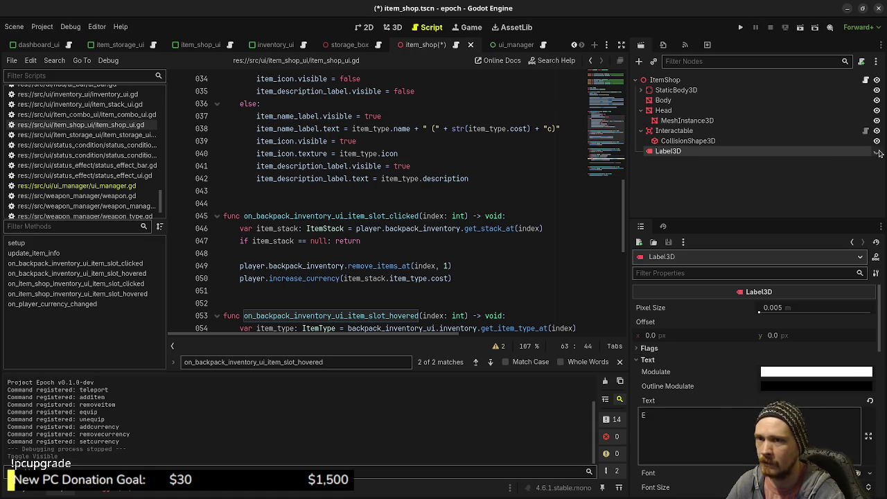
left_click(738, 27)
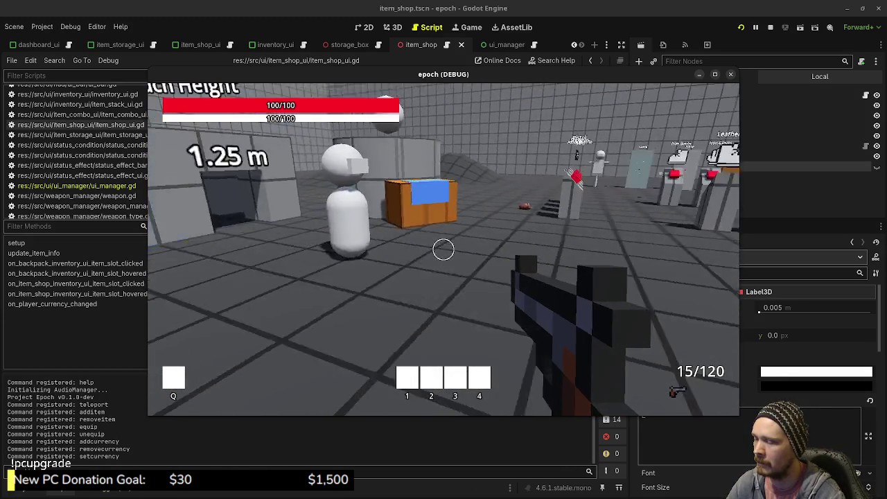
Walk to the shop figure, sell the honey to reach 137 coins, and reopen the Item Shop
key("w")
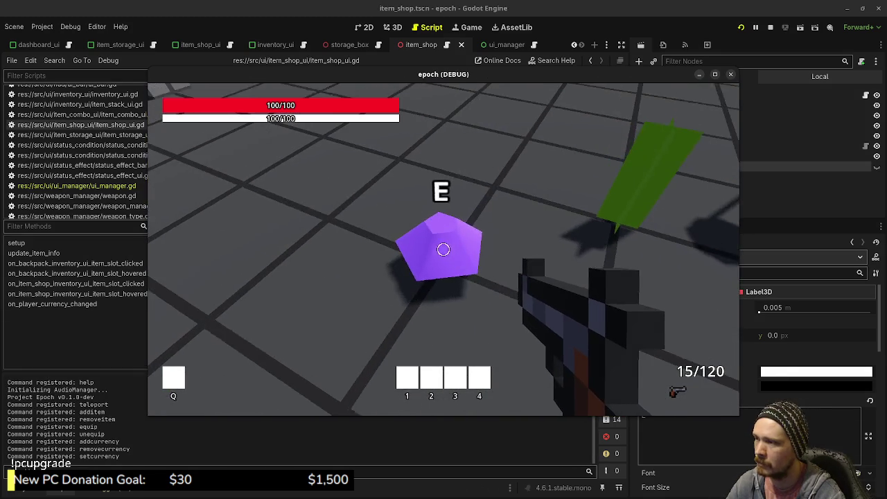
key("w")
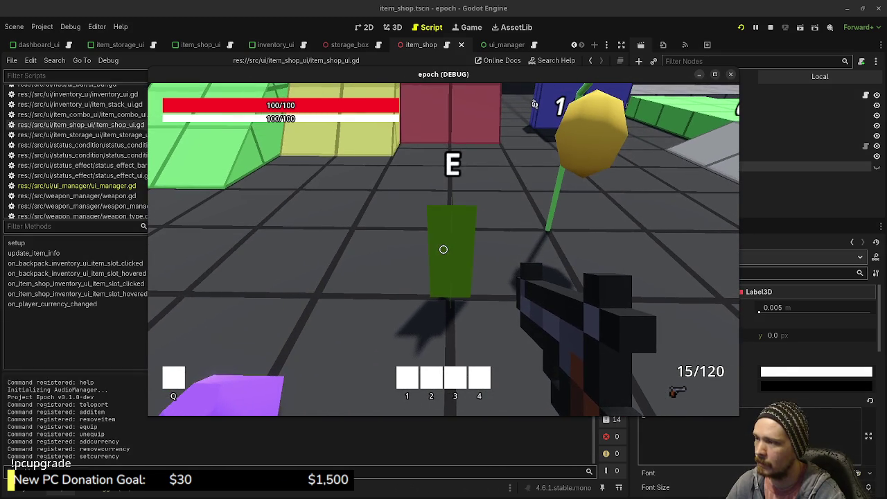
key("w")
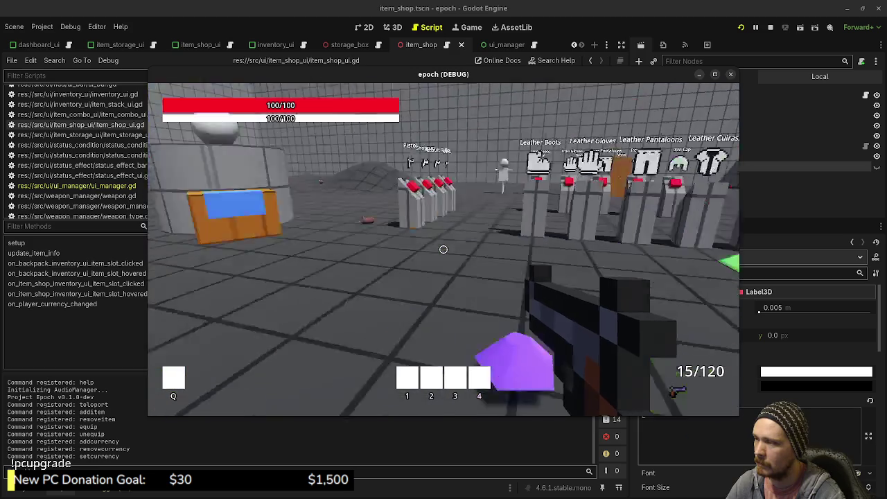
key("Tab")
key("w")
key("Tab")
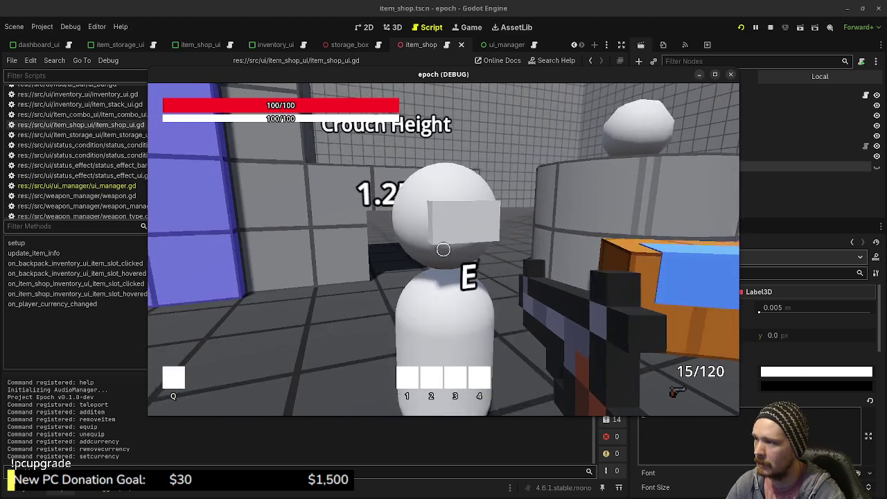
key("e")
left_click(305, 219)
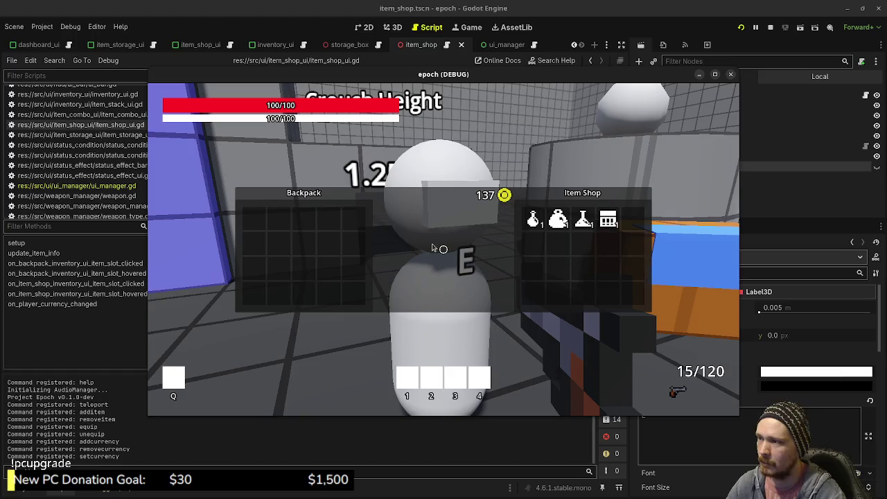
key("e")
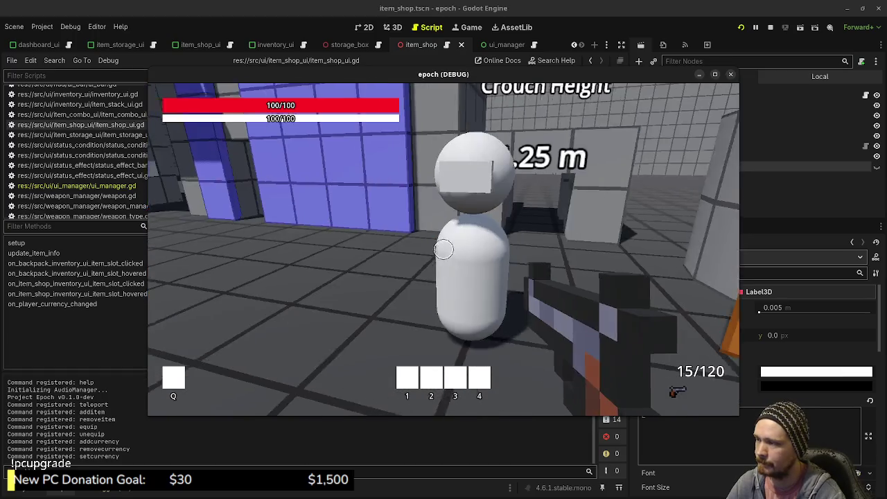
mouse_move(444, 250)
key("e")
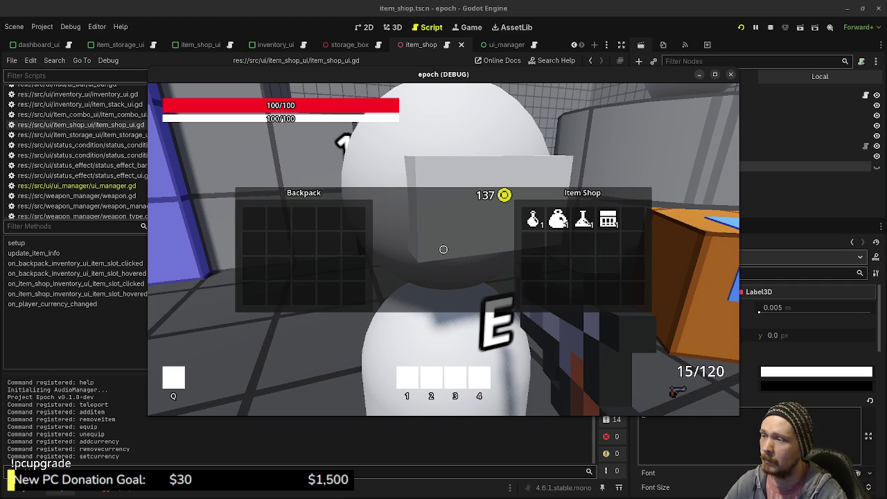
Close the shop and walk past the white figure toward the angled ramps and yellow object
key("Escape")
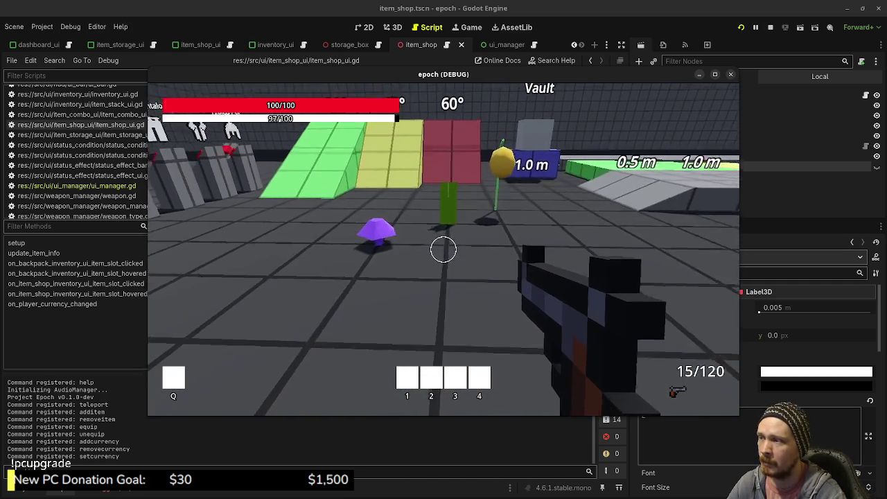
key("shift+w")
key("w")
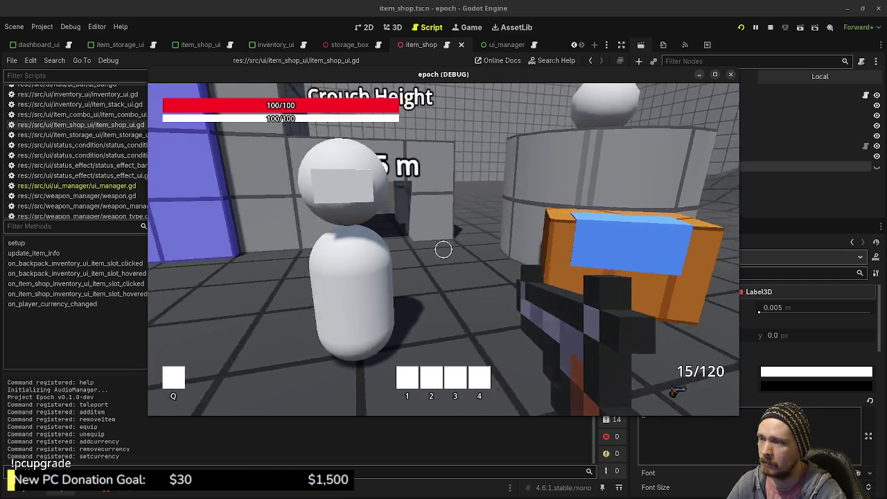
key("w")
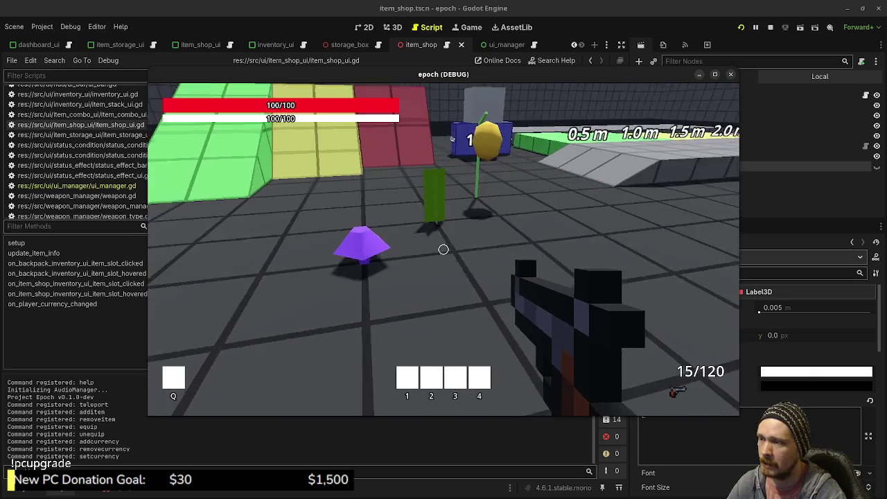
key("w")
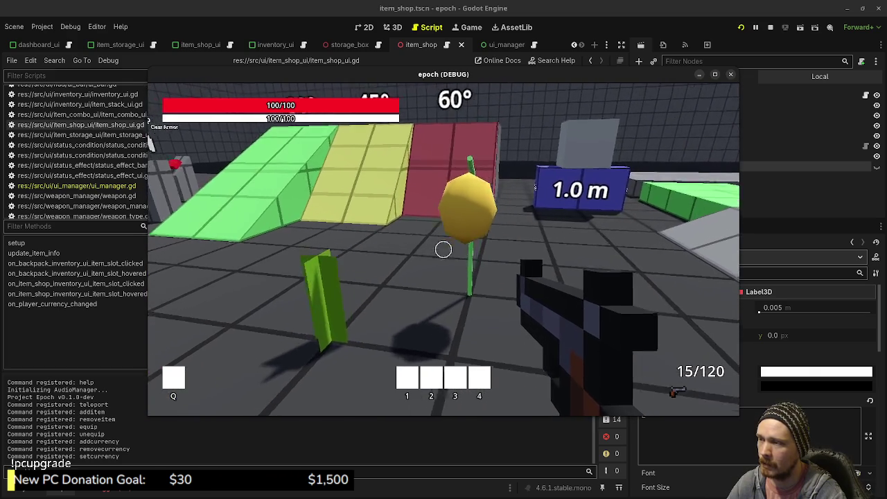
key("w")
key("a")
key("w")
key("w")
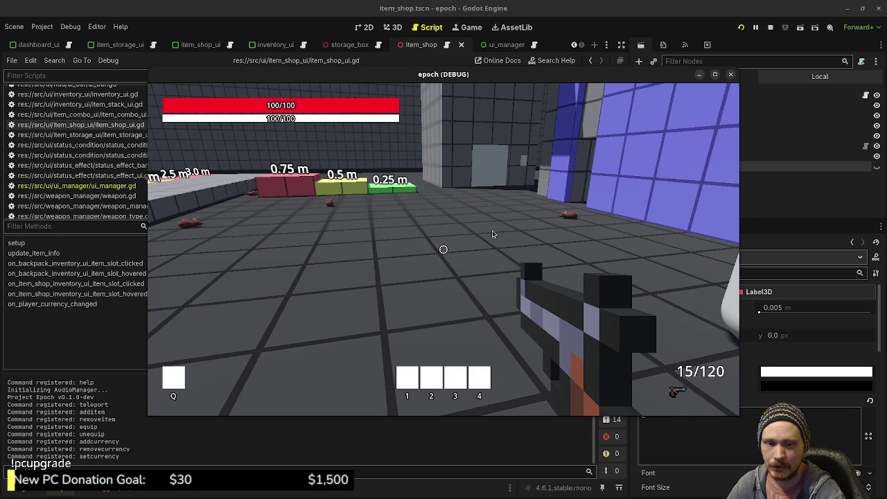
Recapture the game and roam past the crouch area and weapon pedestals to the blue door
left_click(492, 230)
key("w")
key("w")
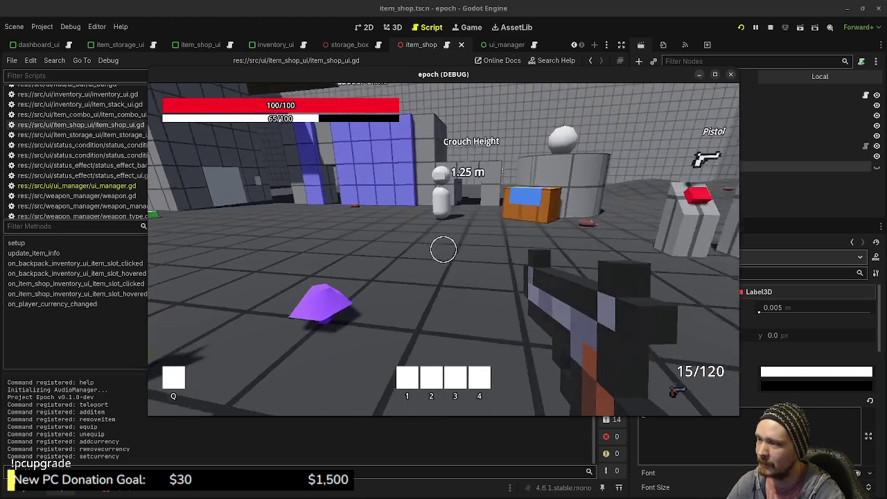
key("w")
key("s")
key("w")
key("w")
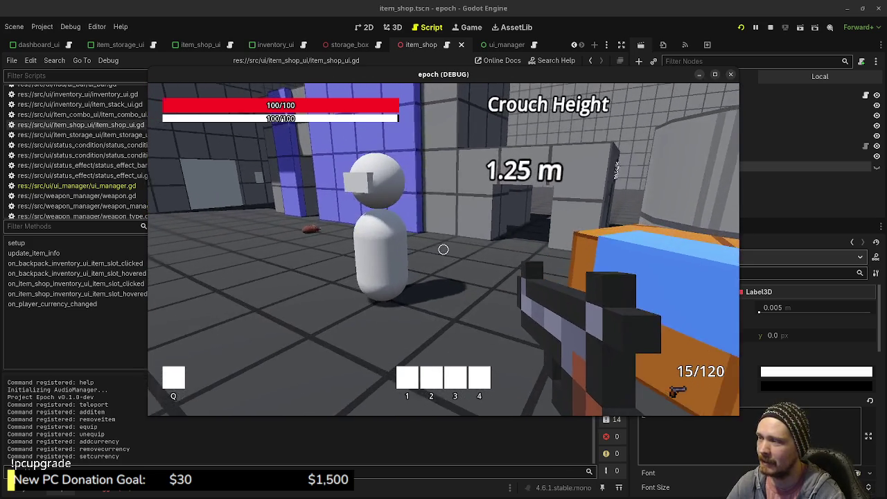
key("w")
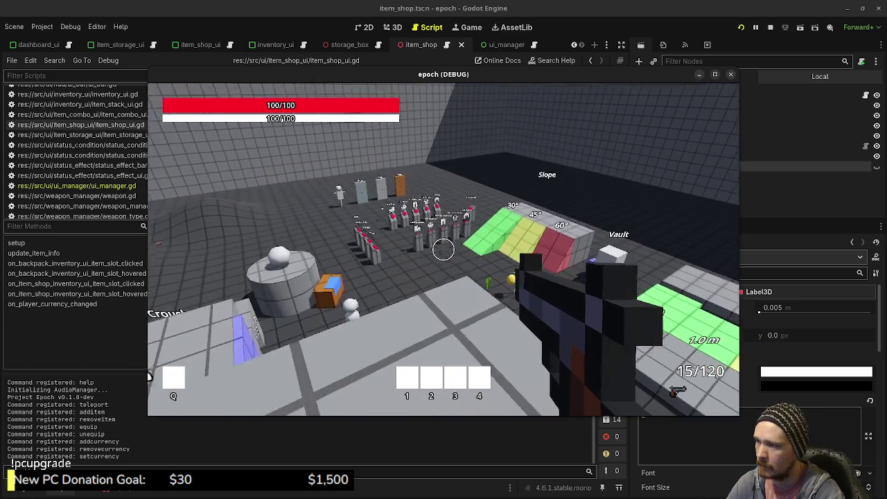
key("w")
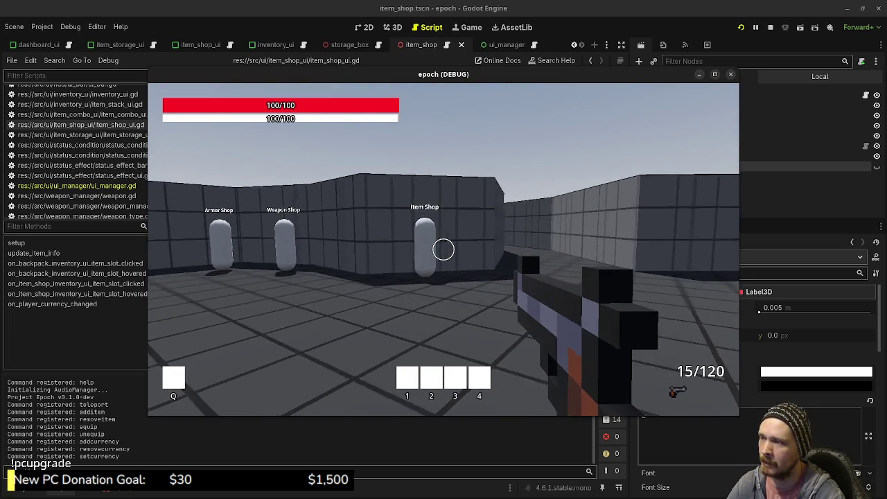
Sprint past the Item Shop capsule through the blue door, then along the forest's green wall
key("w")
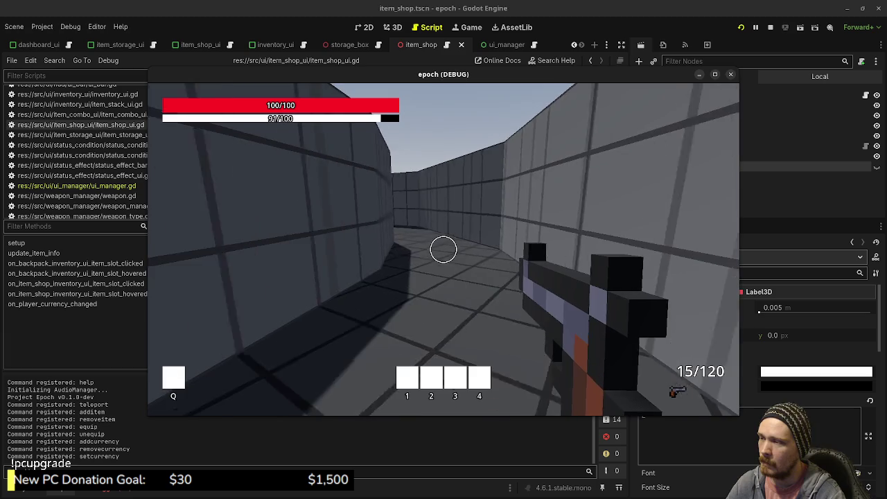
key("shift+w")
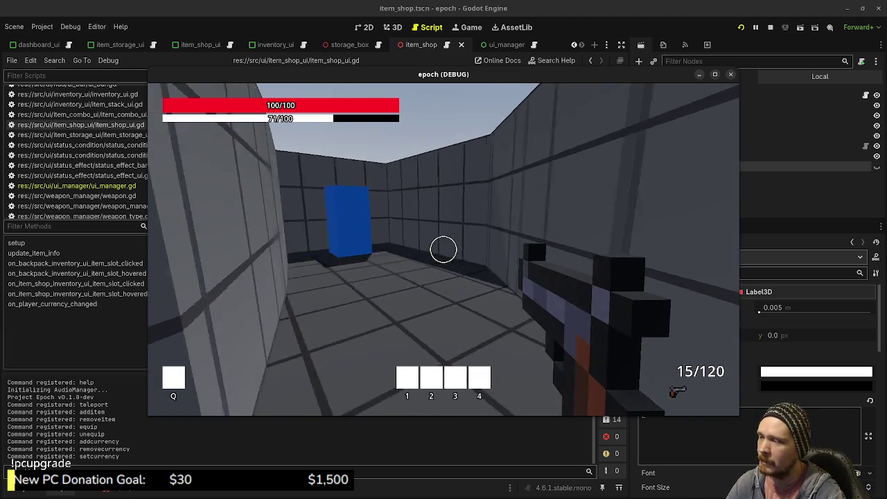
key("shift+w")
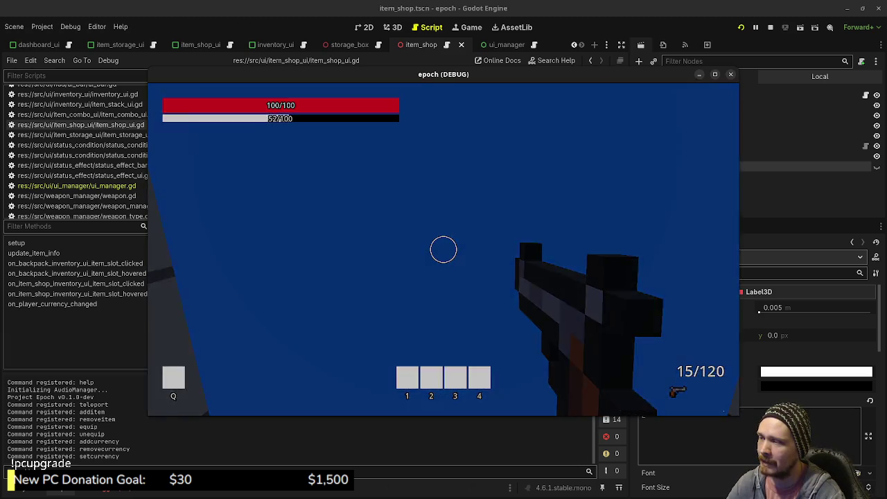
key("shift+w")
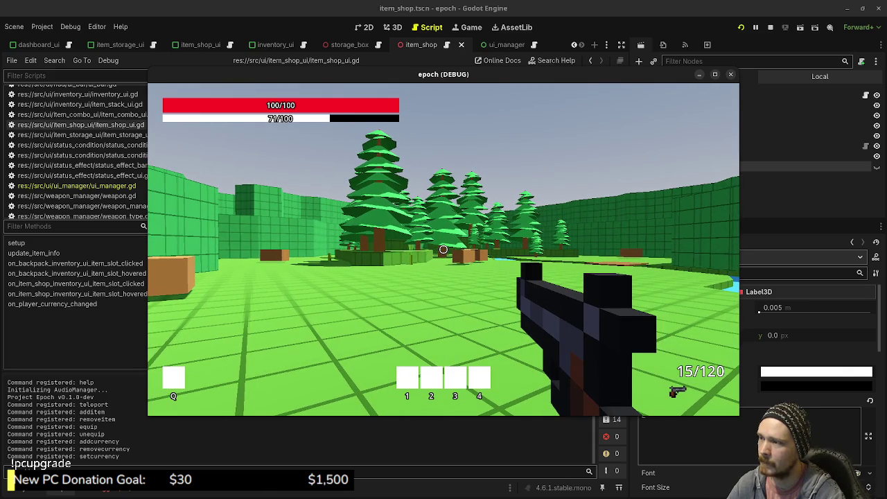
key("w")
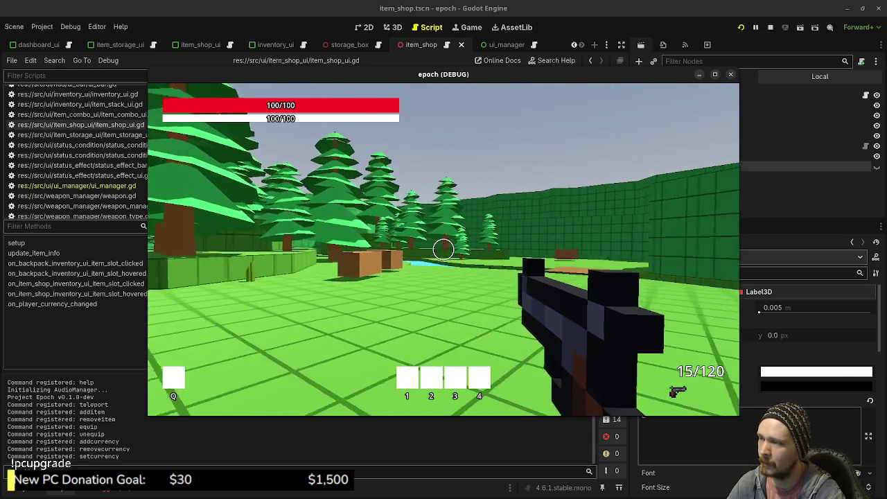
key("shift")
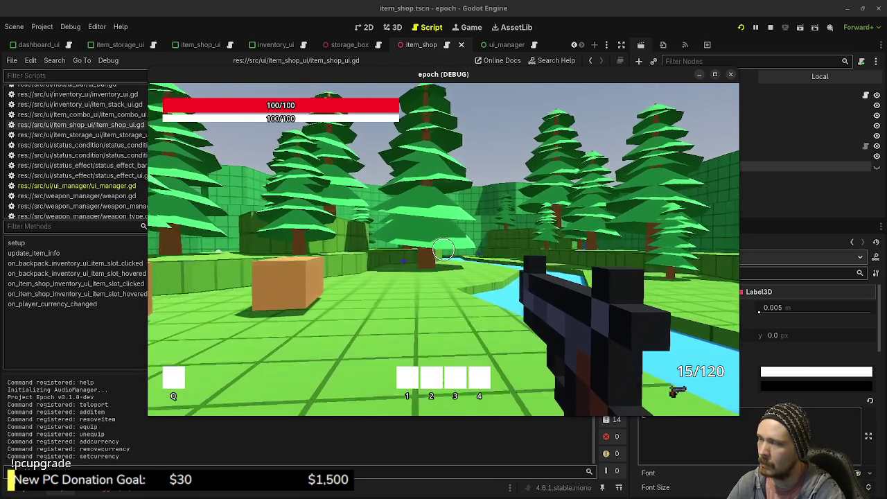
key("shift")
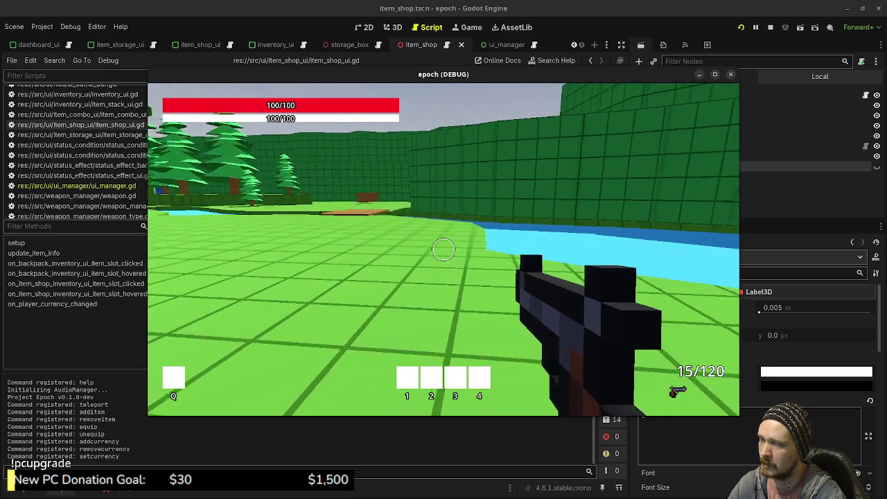
Sprint to the hedge wall and jump over it toward the crates
key("shift+w")
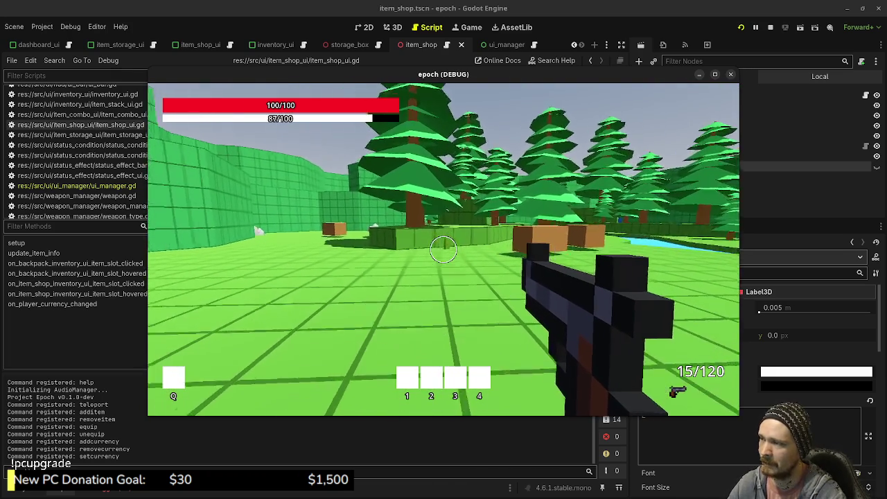
key("w")
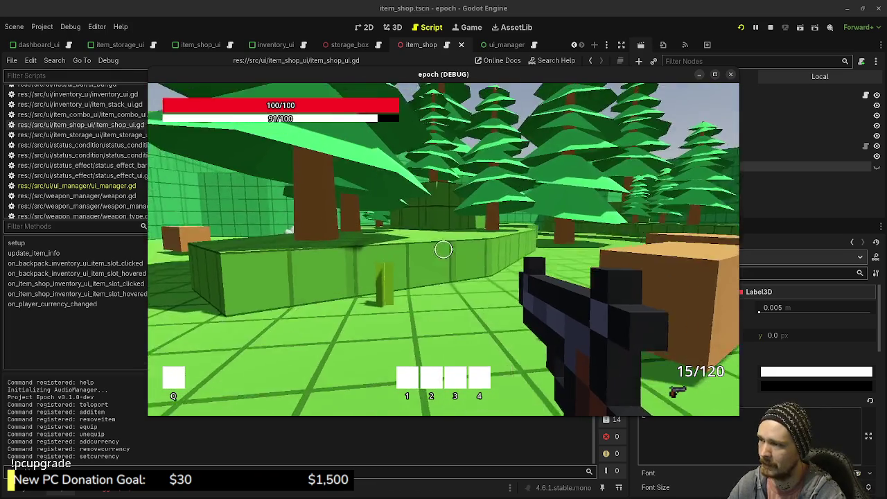
key("space")
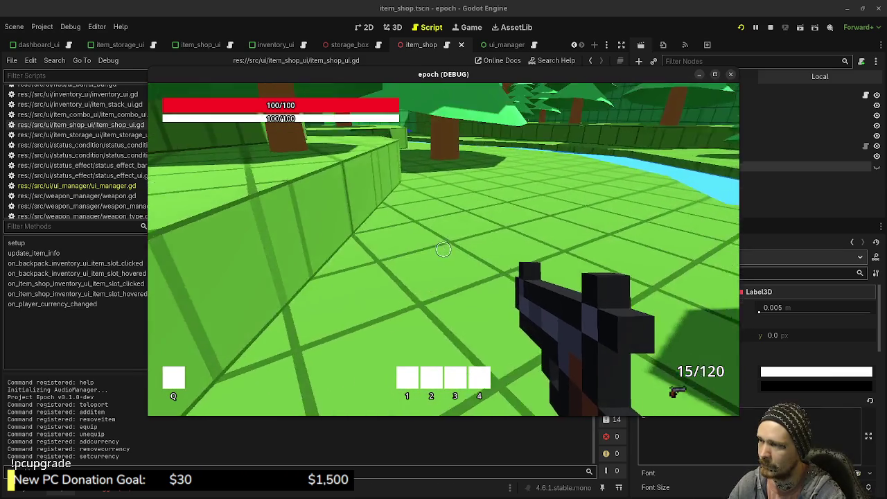
key("w")
key("space")
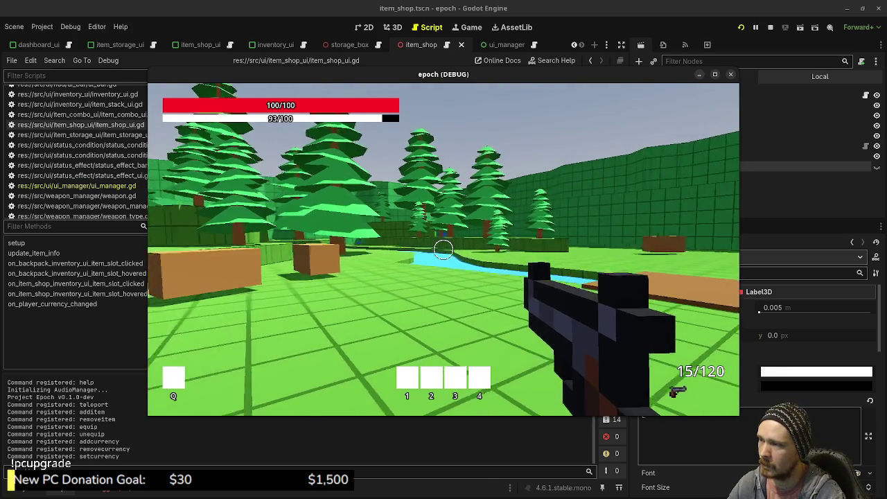
Cross the wooden plank toward the river, then switch to the Obsidian UI Mockups note
key("w")
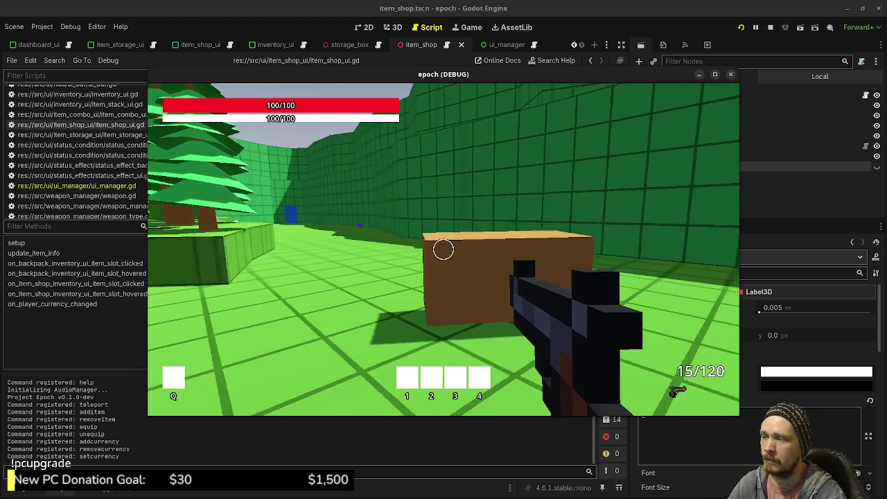
key("space")
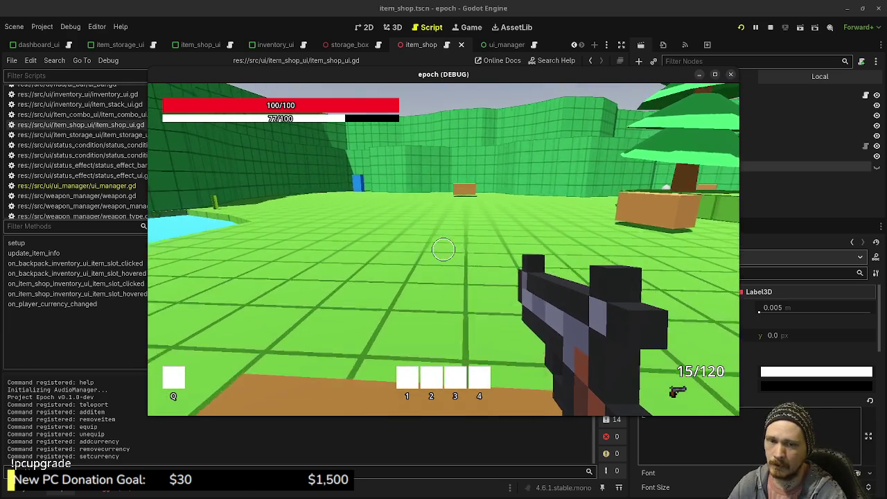
key("alt+Tab")
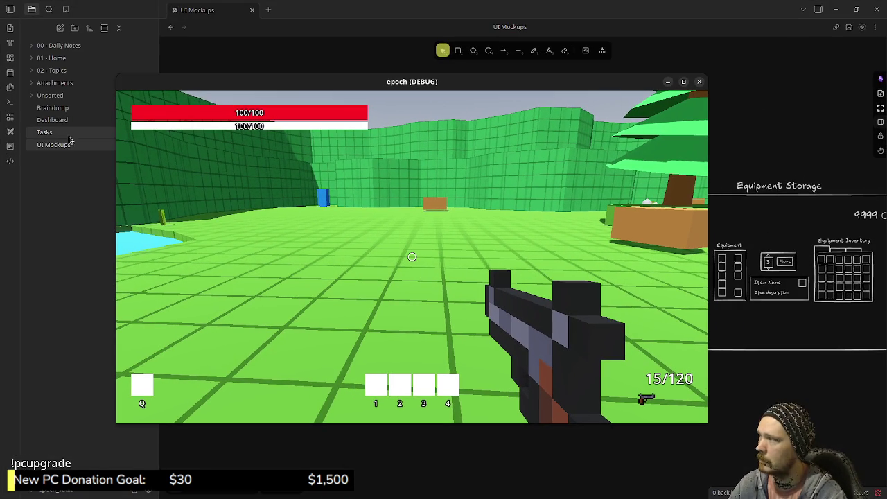
Open the Tasks board note, move the game window aside, and scroll to the item shop card
left_click(64, 133)
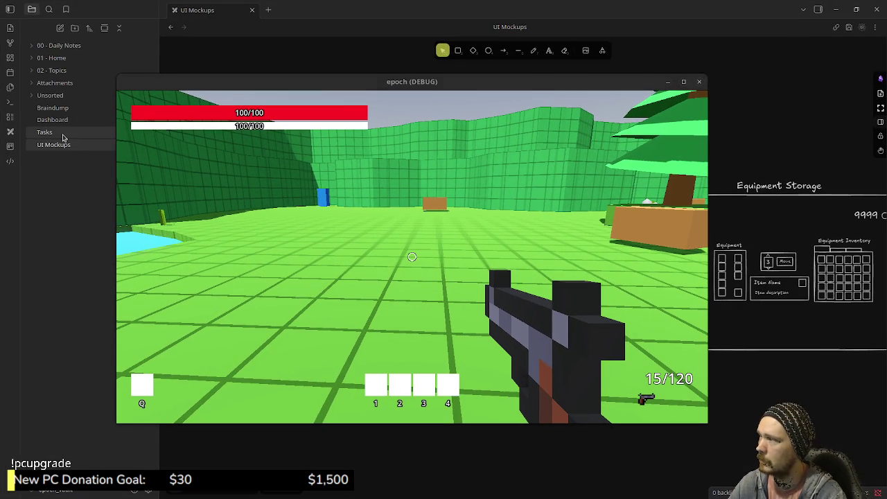
left_click_drag(461, 83, 237, 102)
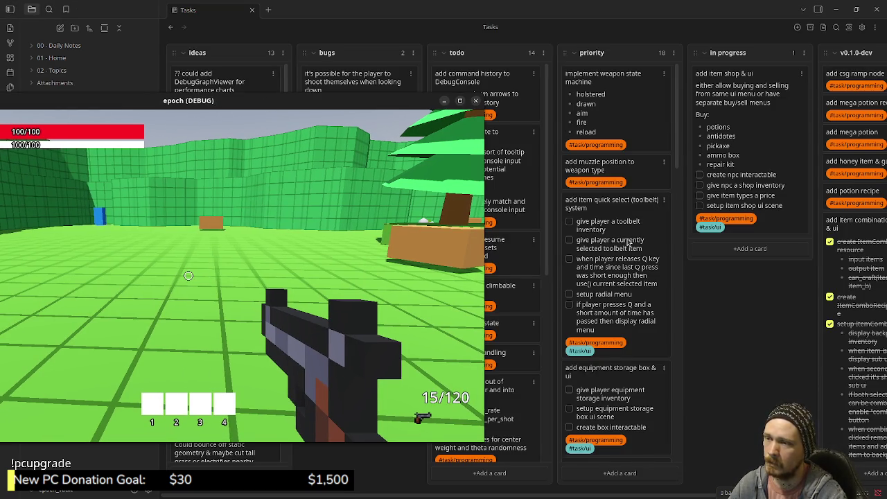
scroll(628, 241, "down", 3)
scroll(628, 242, "down", 2)
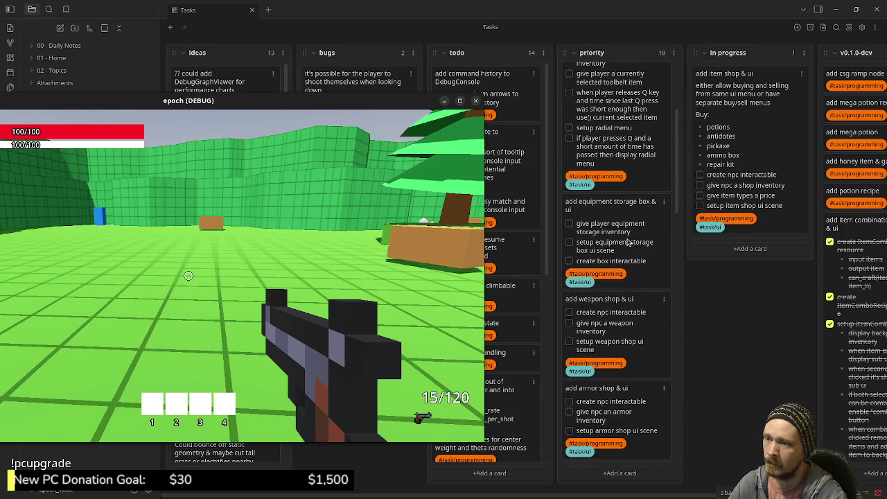
scroll(629, 265, "down", 2)
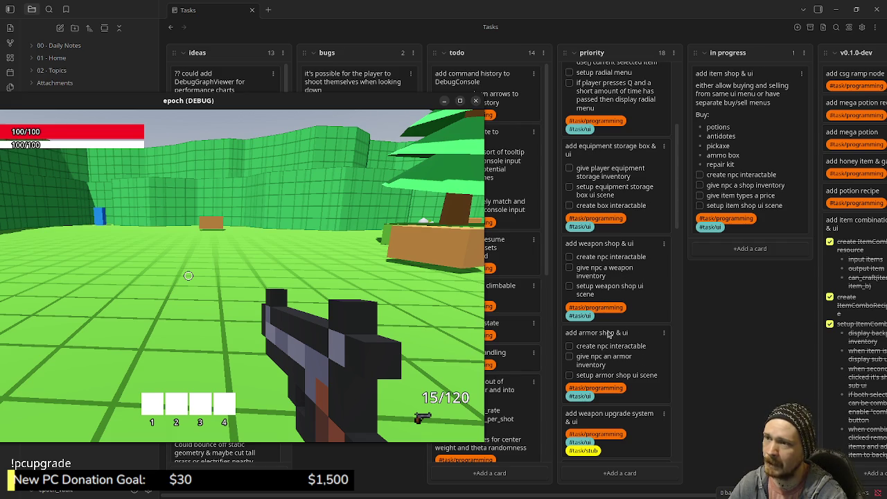
scroll(631, 196, "up", 2)
scroll(602, 277, "down", 6)
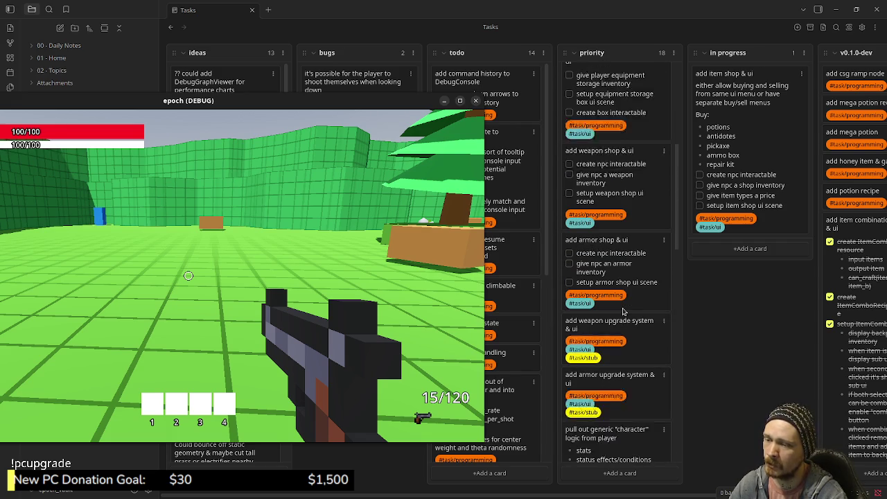
scroll(621, 340, "down", 3)
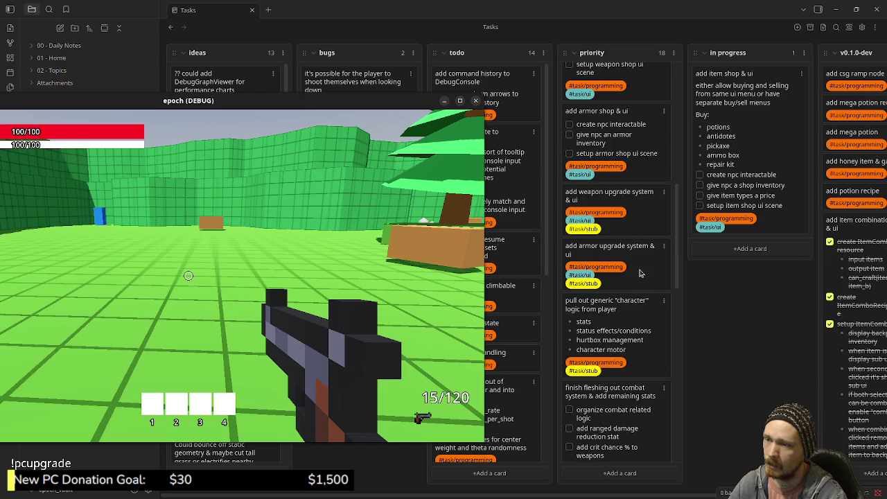
scroll(628, 332, "down", 3)
scroll(616, 354, "down", 5)
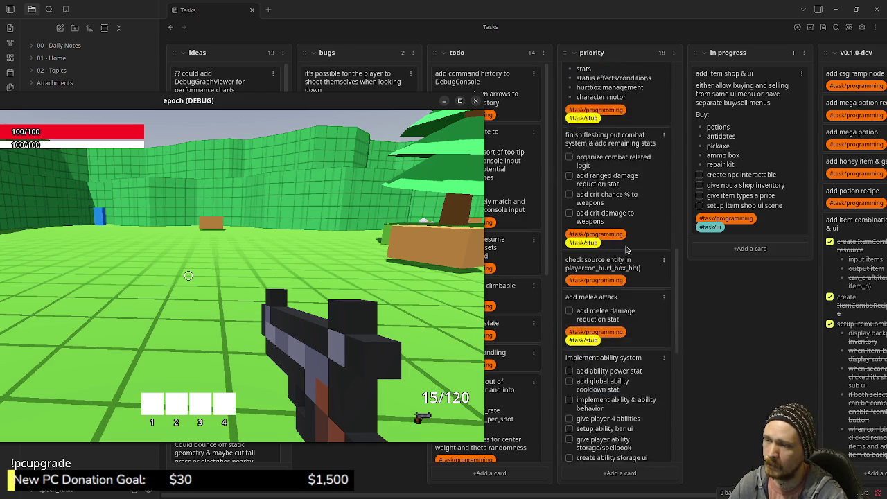
scroll(623, 355, "down", 2)
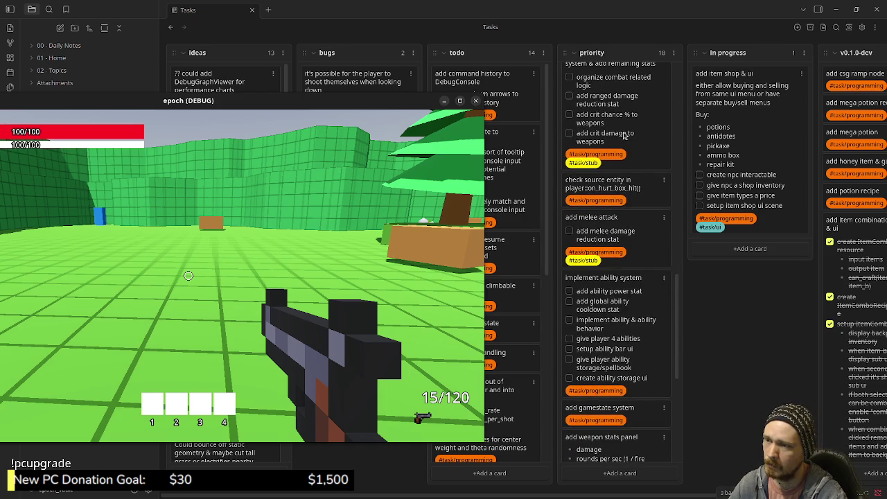
scroll(619, 319, "down", 4)
scroll(618, 318, "down", 7)
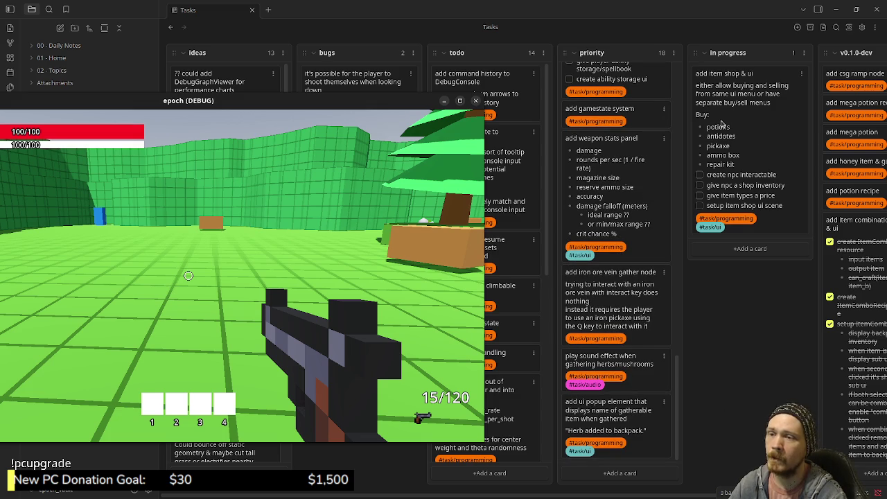
Check the four item shop subtasks and drag the card into the v0.1.0-dev column
left_click(700, 175)
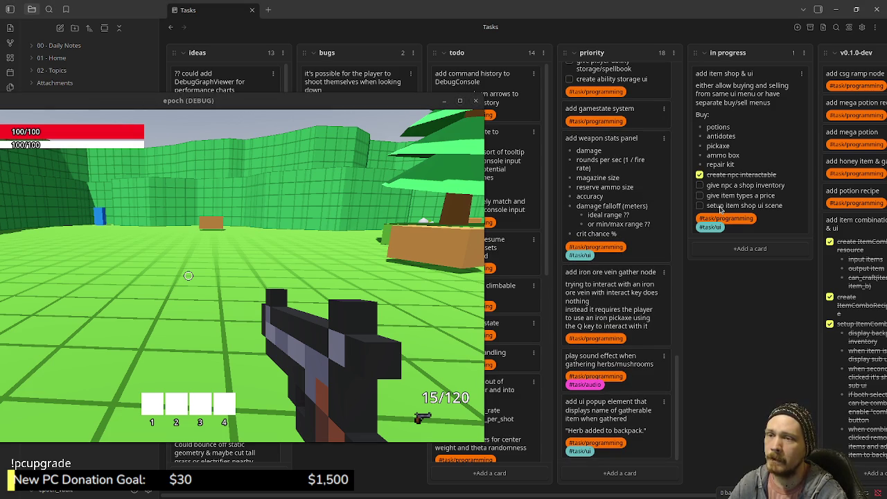
left_click(700, 186)
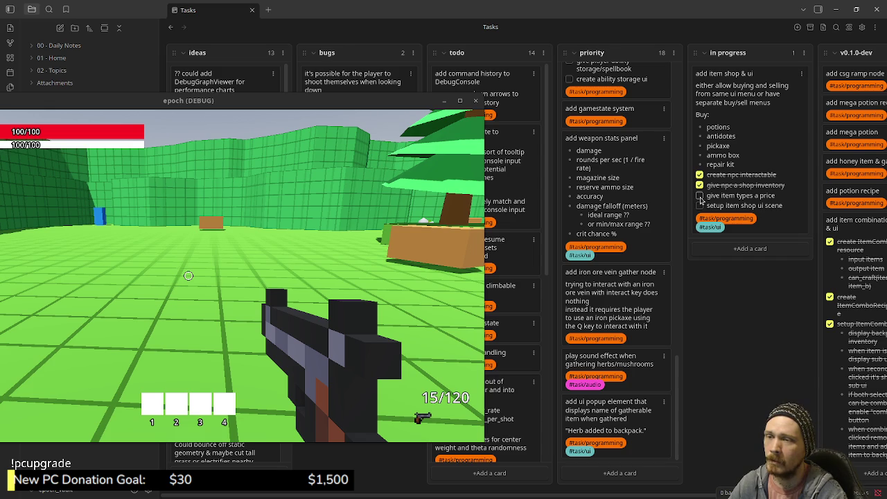
left_click(700, 198)
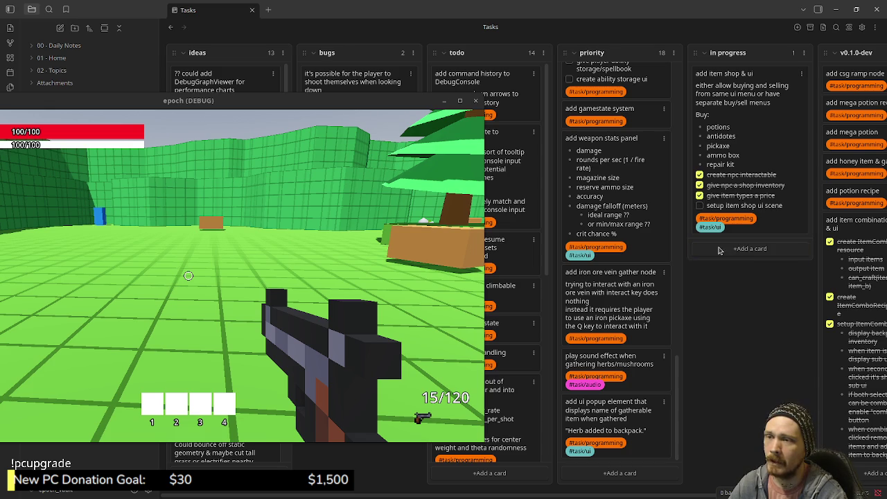
left_click(700, 206)
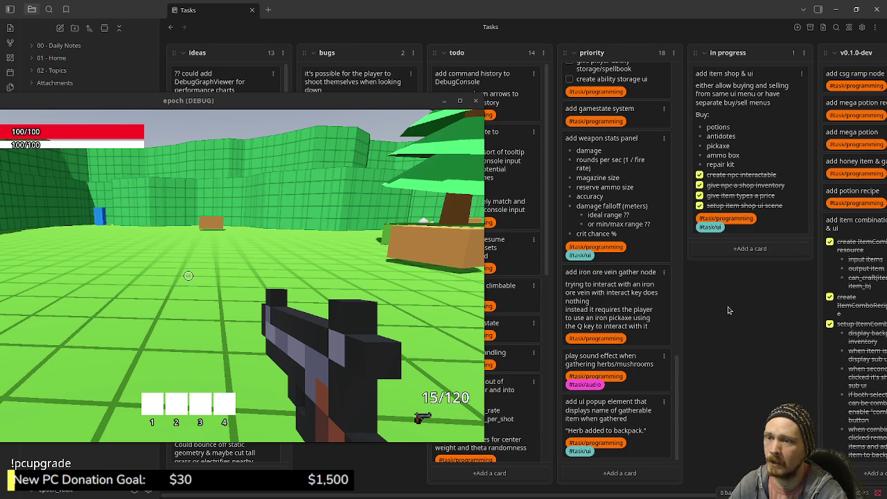
mouse_move(744, 148)
left_mouse_down()
mouse_move(763, 144)
mouse_move(808, 86)
mouse_move(804, 93)
left_mouse_up()
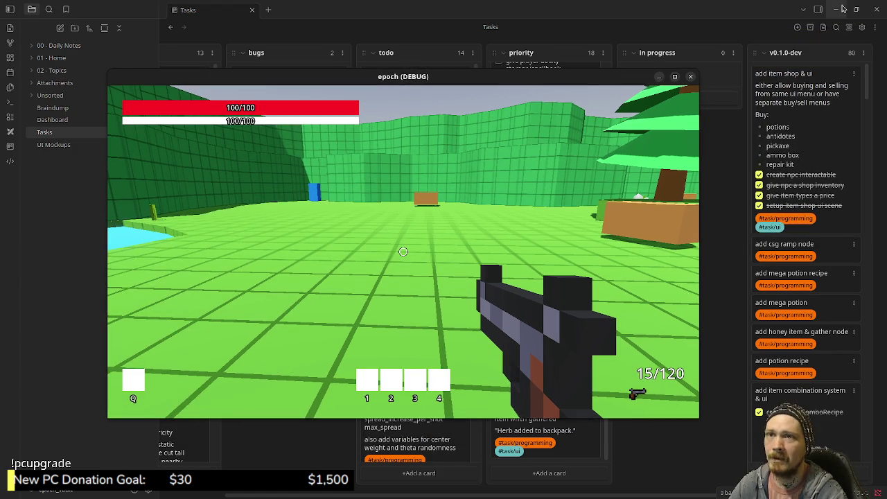
Minimize Obsidian, refocus the game, then return to the editor and show the Debugger panel
left_click(837, 10)
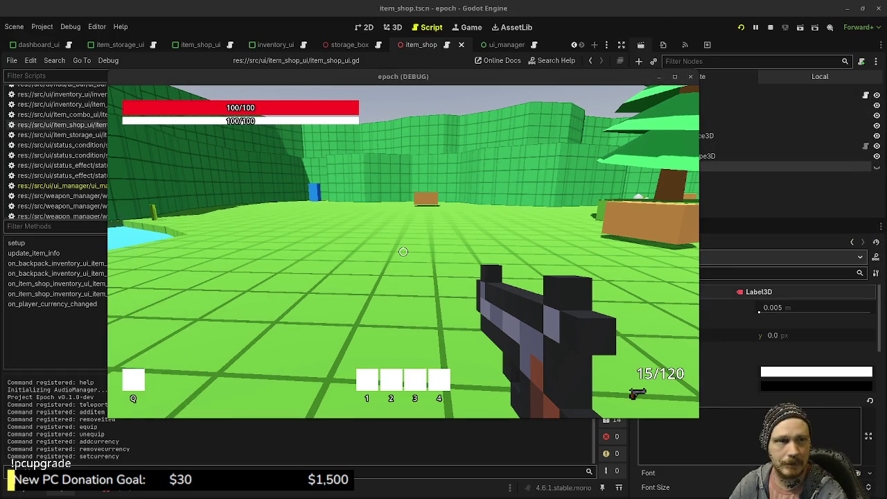
left_click(403, 252)
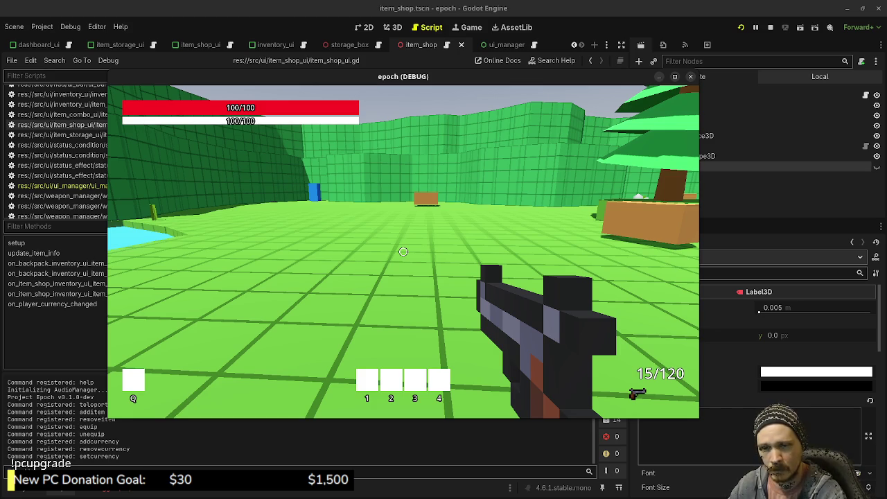
key("alt+Tab")
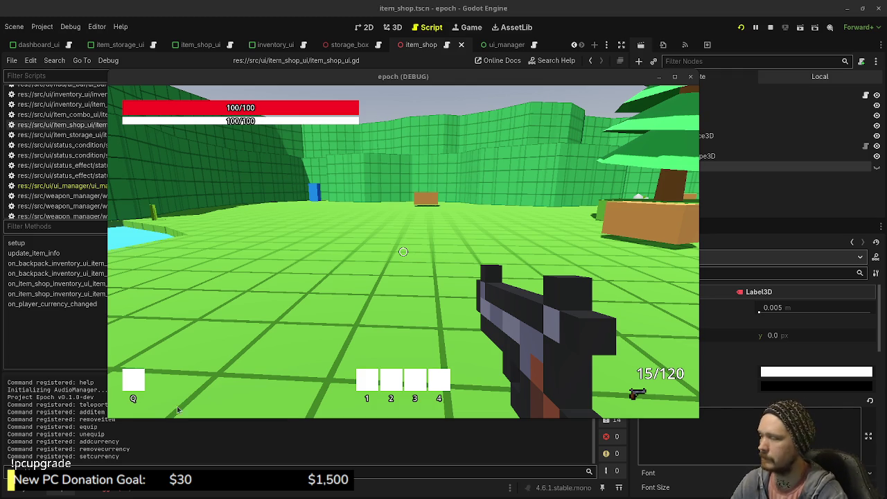
left_click(118, 489)
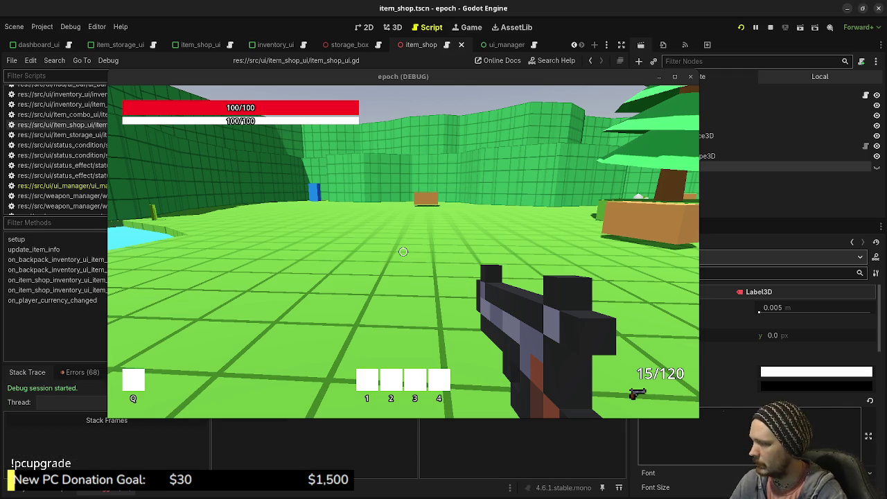
Show the debugger's Errors list, open inventory_ui.gd from a signal error, and stop the game
left_click(80, 372)
scroll(104, 443, "down", 1)
scroll(104, 459, "down", 6)
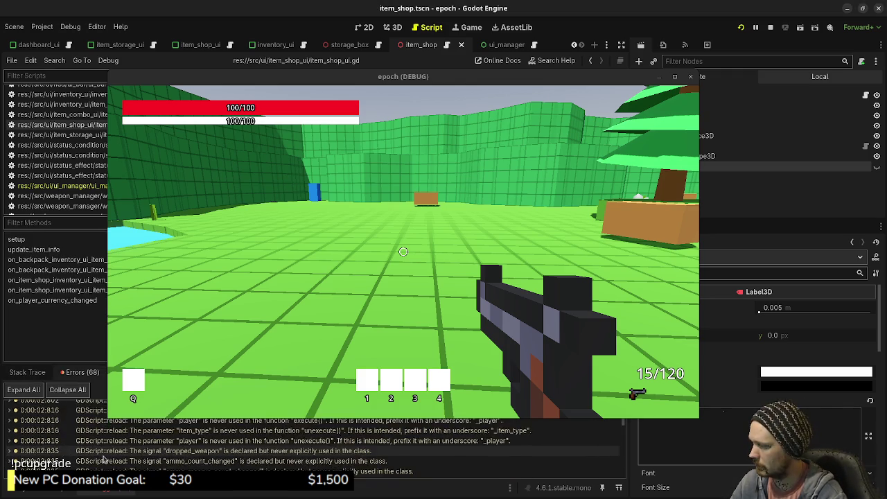
scroll(104, 459, "down", 15)
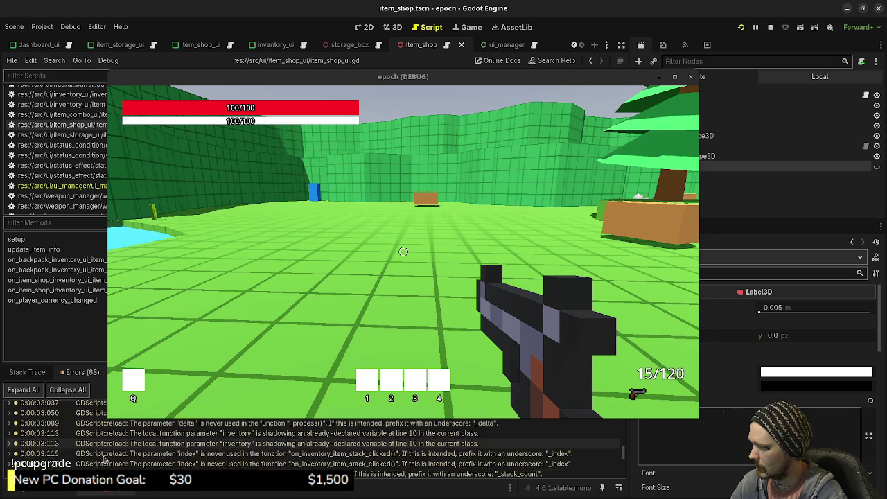
scroll(185, 454, "up", 2)
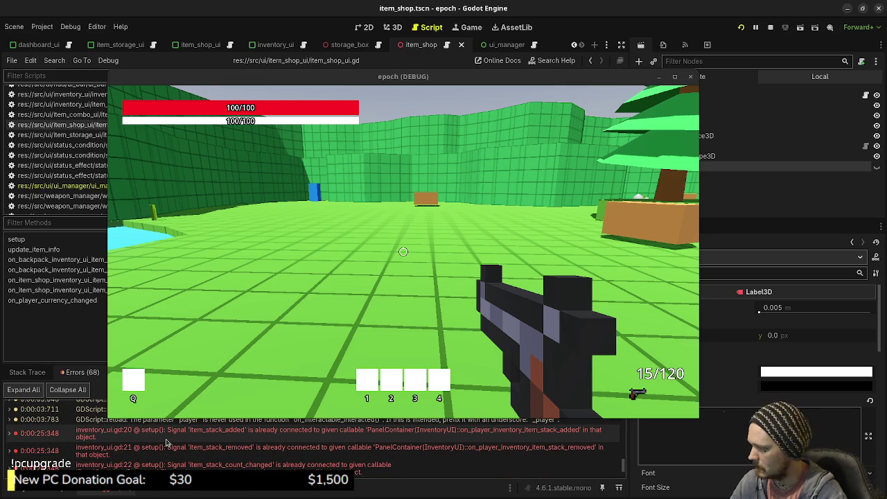
double_click(175, 439)
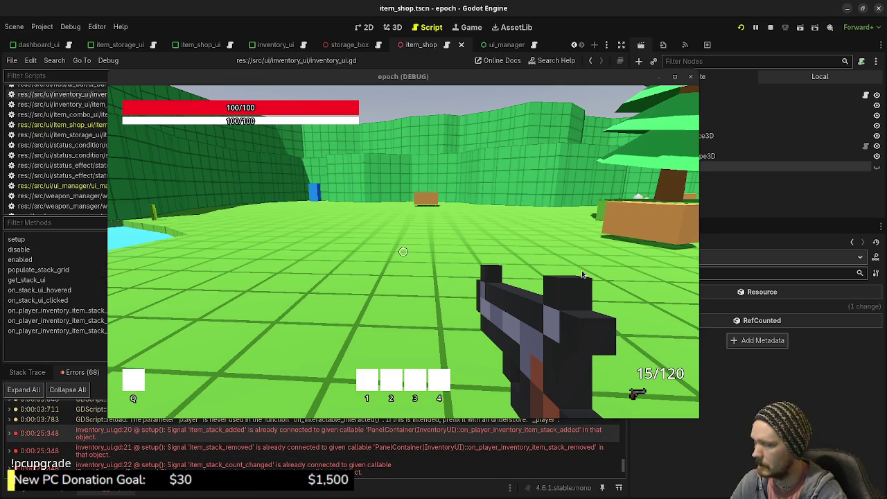
left_click(770, 28)
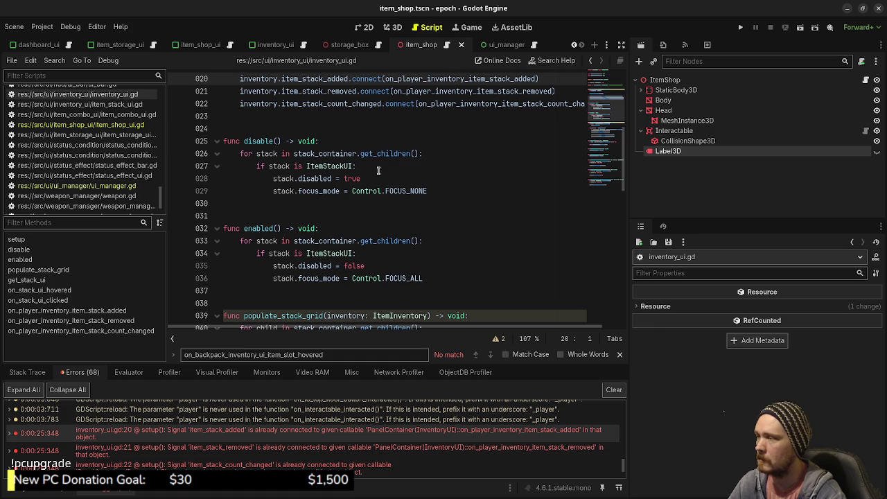
Jump to line 20 of inventory_ui.gd's setup() from the error entry and place the caret there
left_click(104, 125)
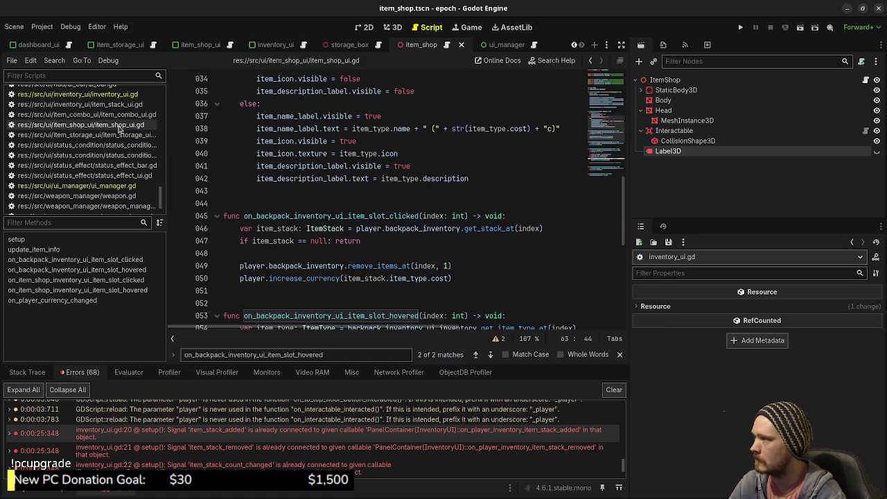
scroll(362, 221, "up", 2)
scroll(363, 221, "down", 1)
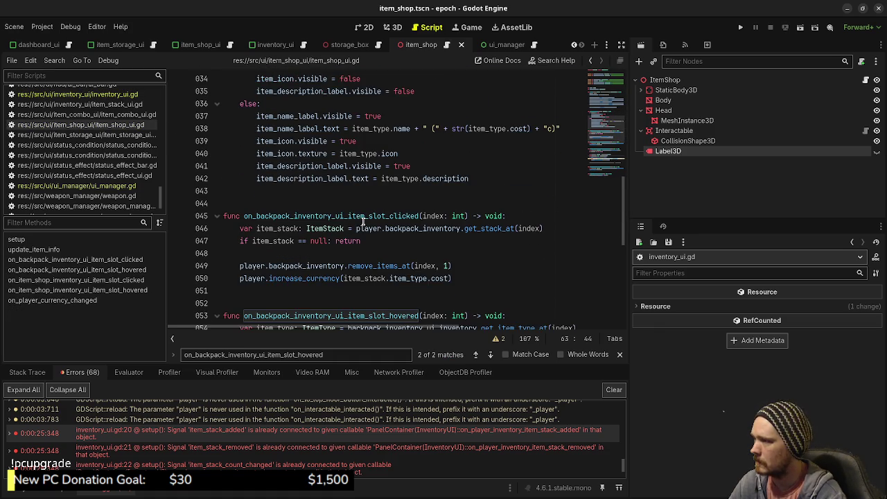
scroll(362, 221, "up", 8)
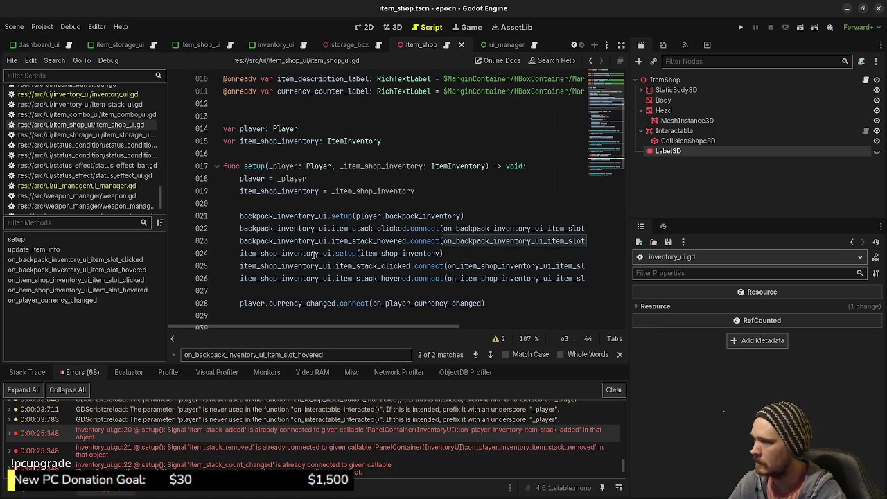
double_click(214, 433)
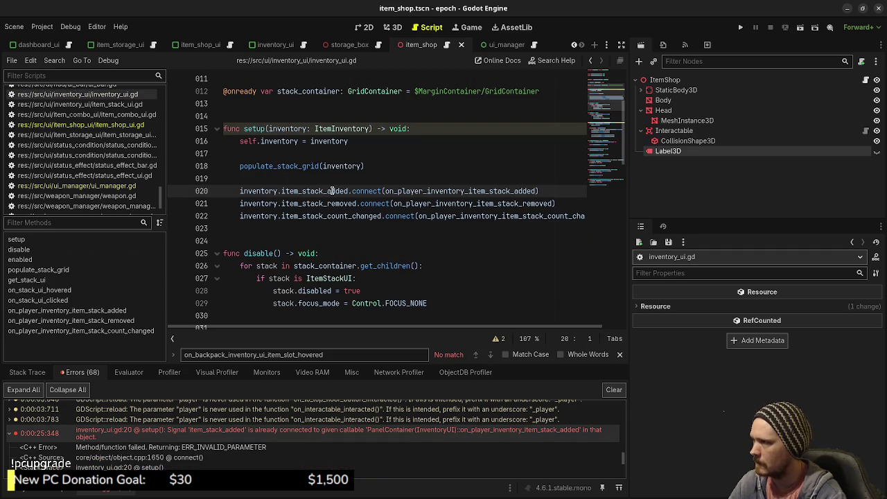
left_click(240, 191)
Add an 'if item_stack_added.is_connected(on_player_inventory_item_stack_added) == false:' guard on line 20
key("Up")
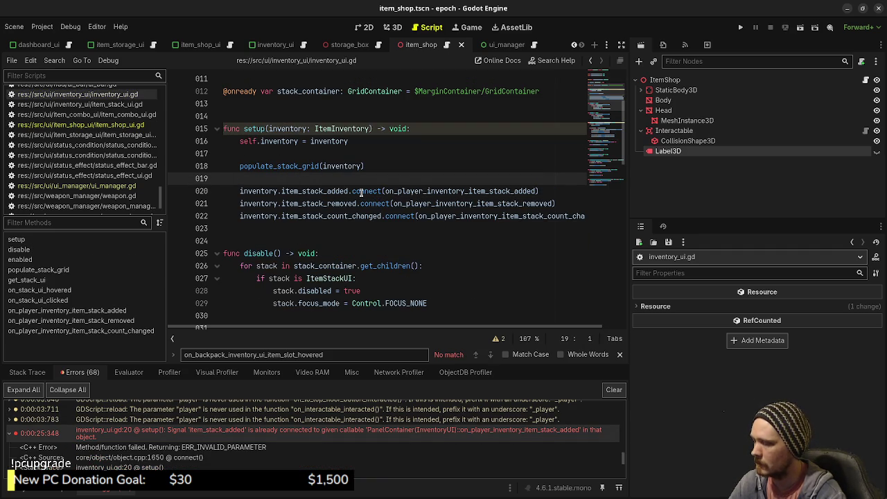
key("Return")
type("if inventory_")
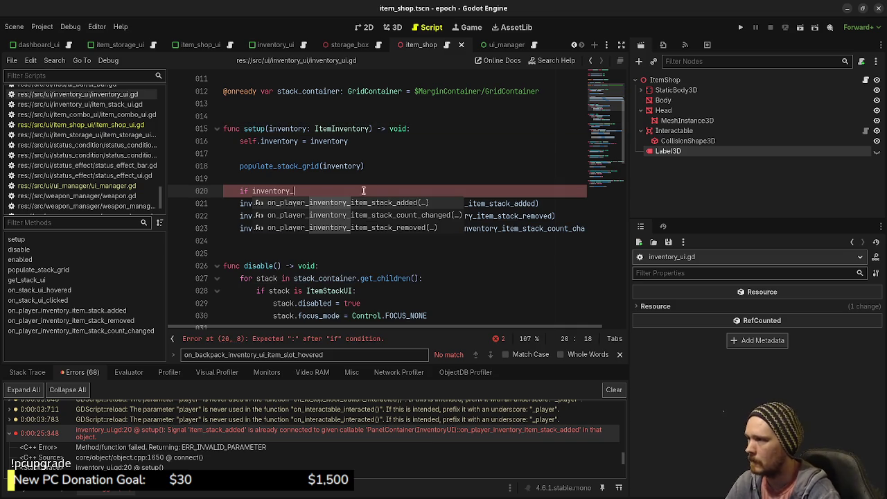
key("Escape")
mouse_move(295, 191)
left_mouse_down()
mouse_move(256, 192)
mouse_move(348, 203)
left_mouse_up()
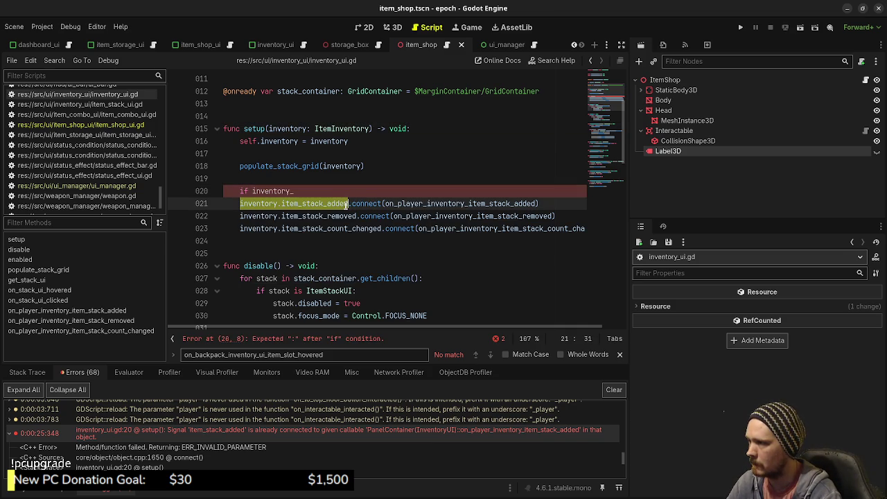
key("ctrl+c")
left_click_drag(295, 192, 251, 191)
key("ctrl+v")
type(".is")
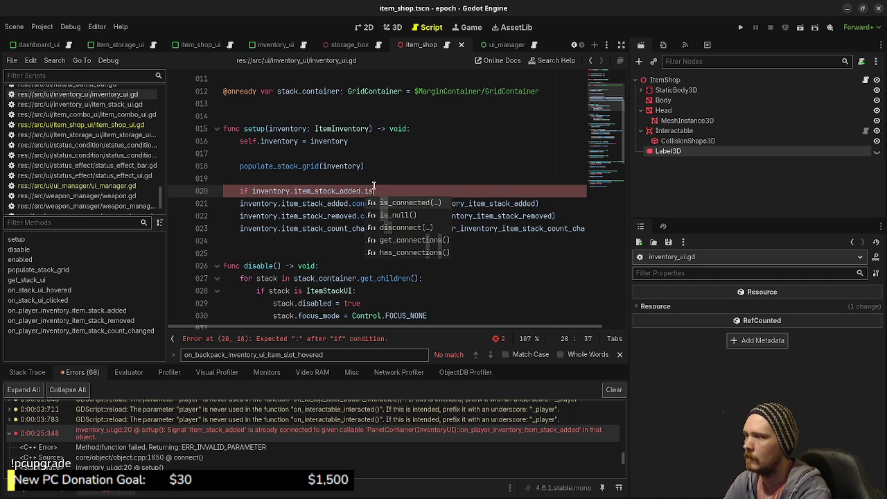
key("Return")
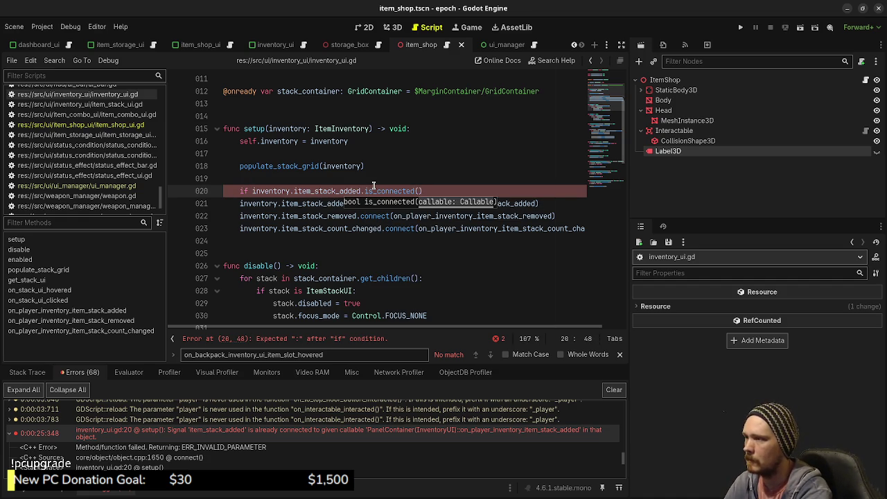
type("on_player")
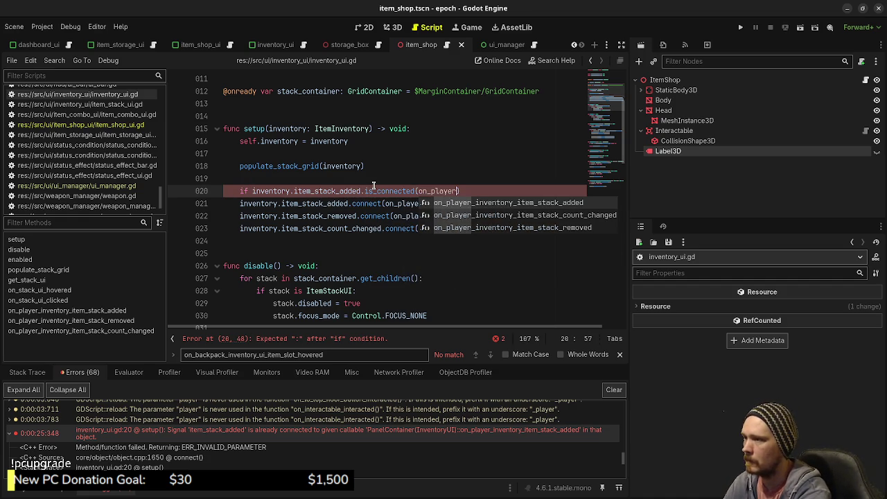
key("Return")
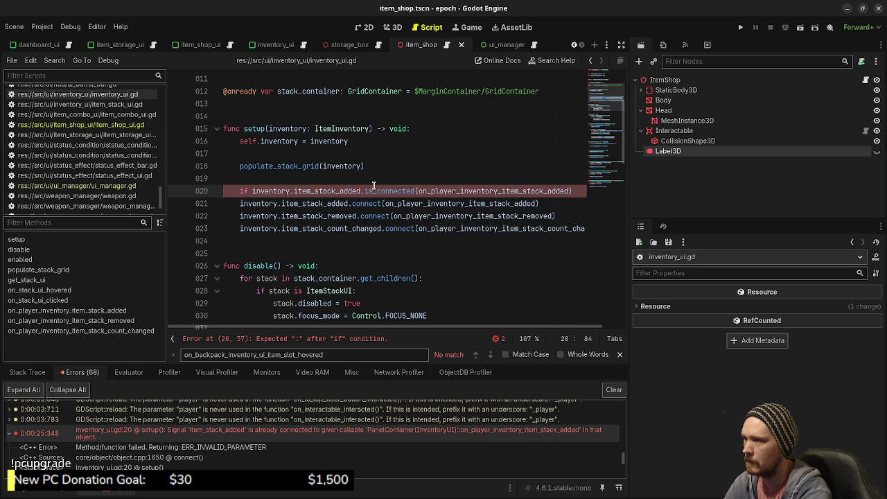
key("End")
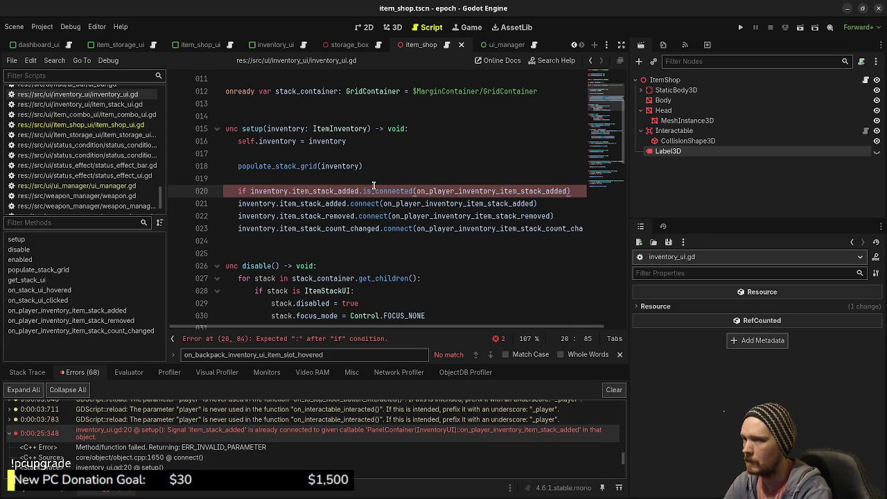
type("== false:")
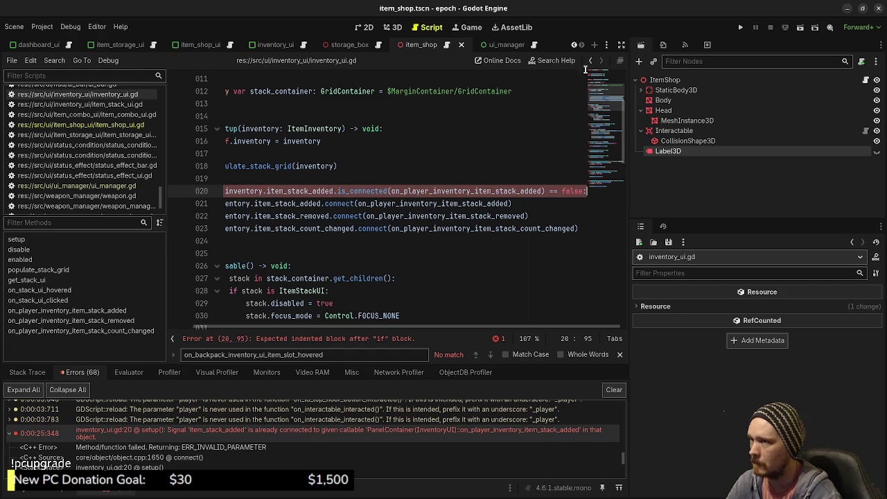
Indent the first connect and add an is_connected == false guard for item_stack_removed
left_click(622, 45)
left_click(238, 203)
key("Tab")
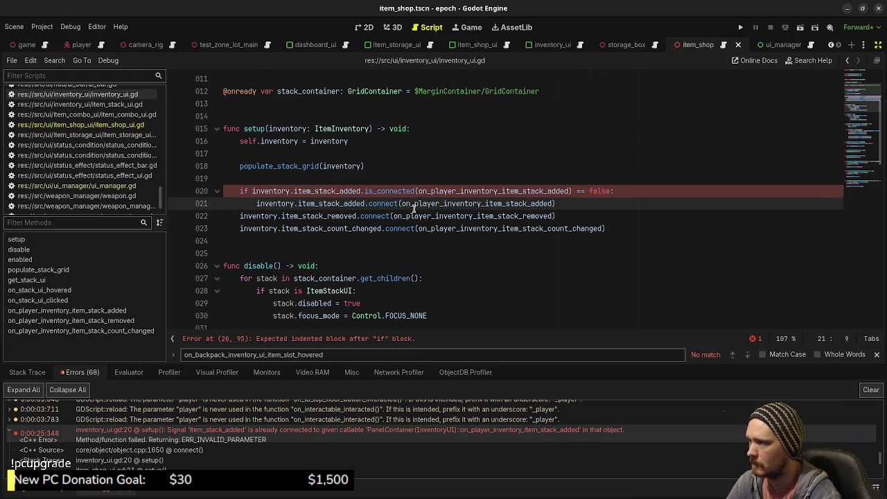
left_click_drag(558, 215, 239, 216)
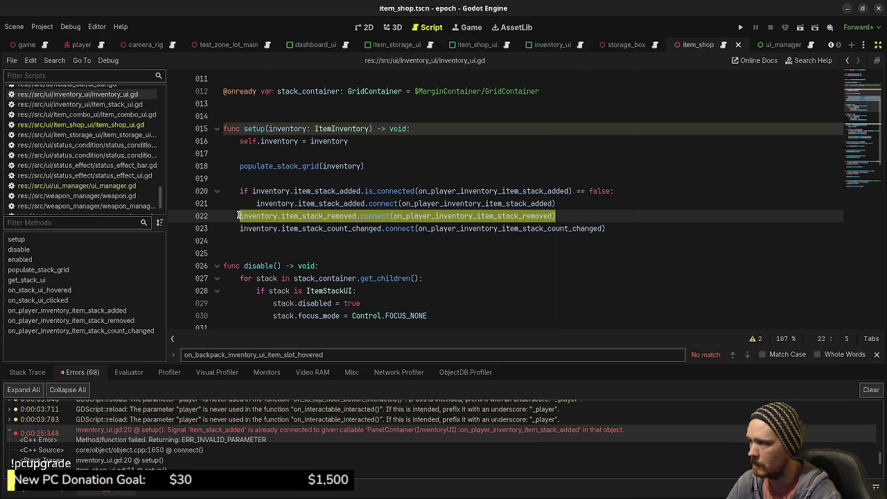
left_click(570, 203)
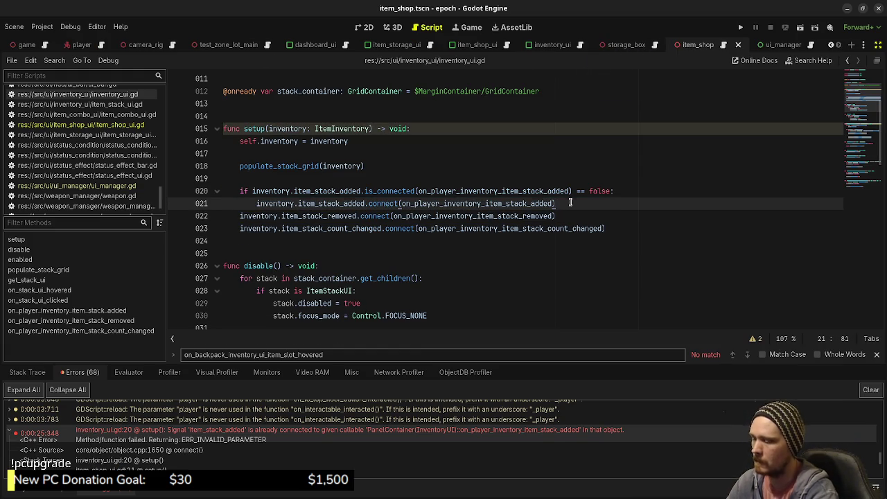
key("Return")
key("BackSpace")
type("if")
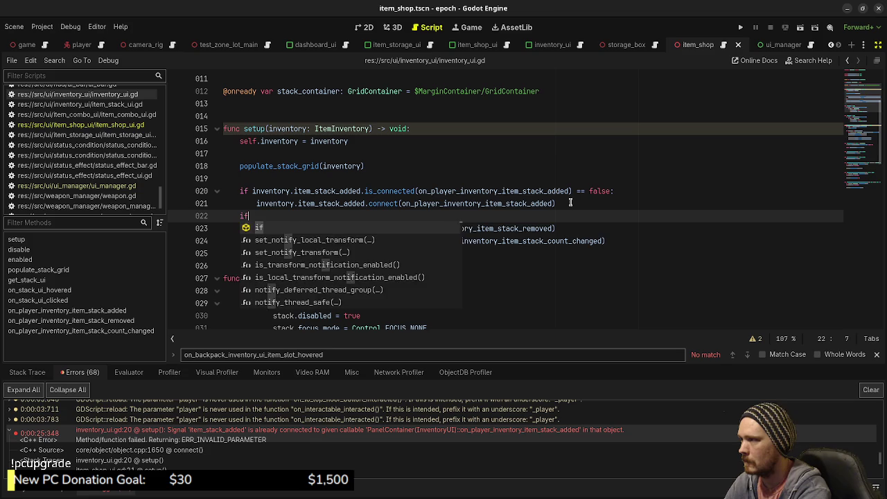
key("ctrl+v")
type("== false:")
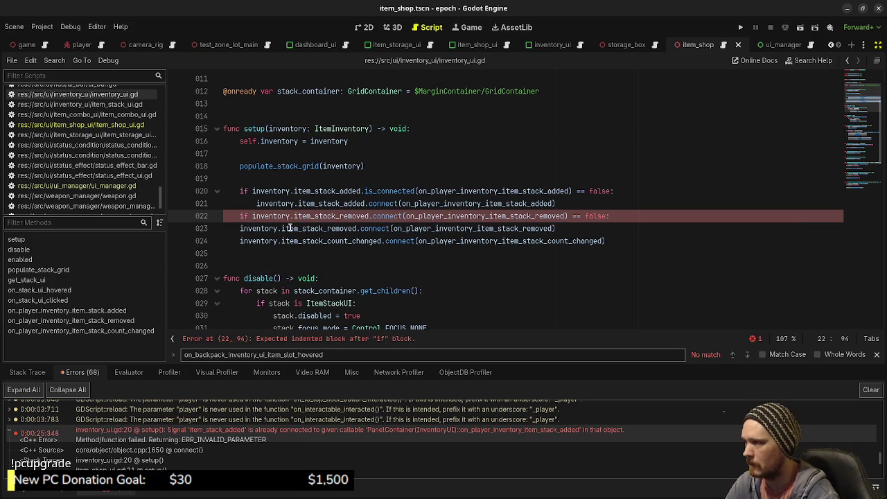
left_click(236, 229)
key("Tab")
double_click(388, 216)
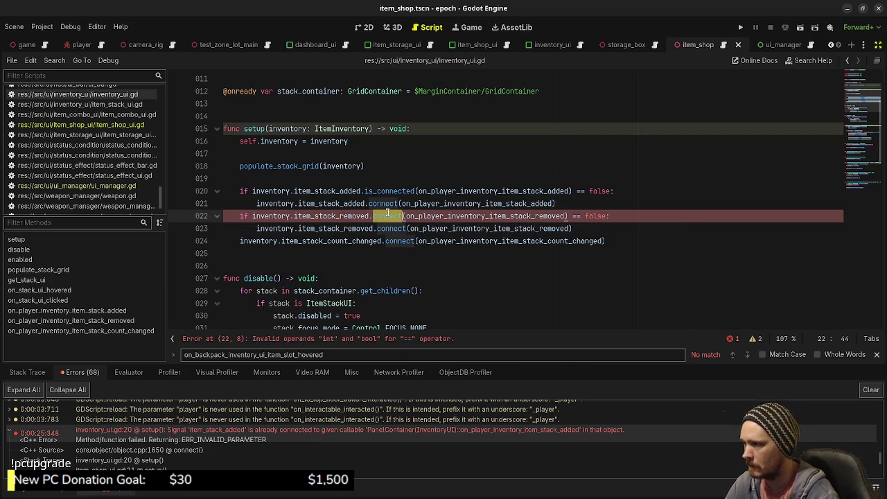
type("is_connected")
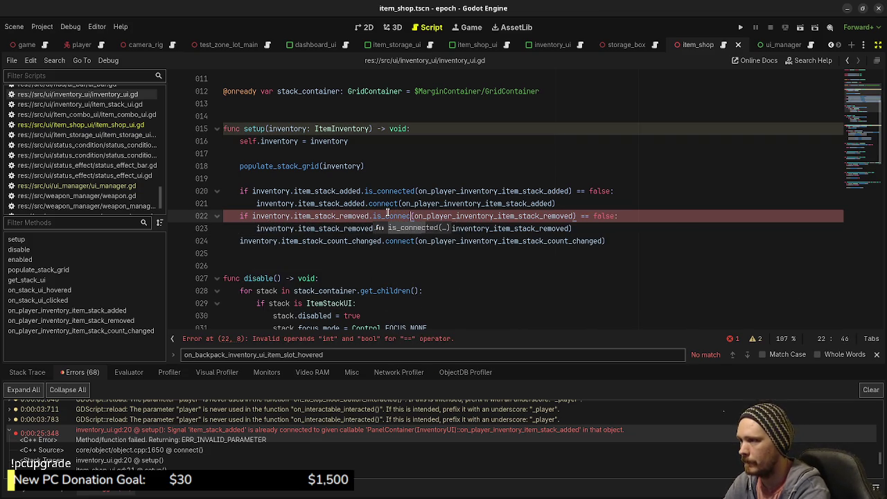
Guard and indent the item_stack_count_changed connect the same way, then relaunch the debug build
left_click_drag(605, 240, 242, 240)
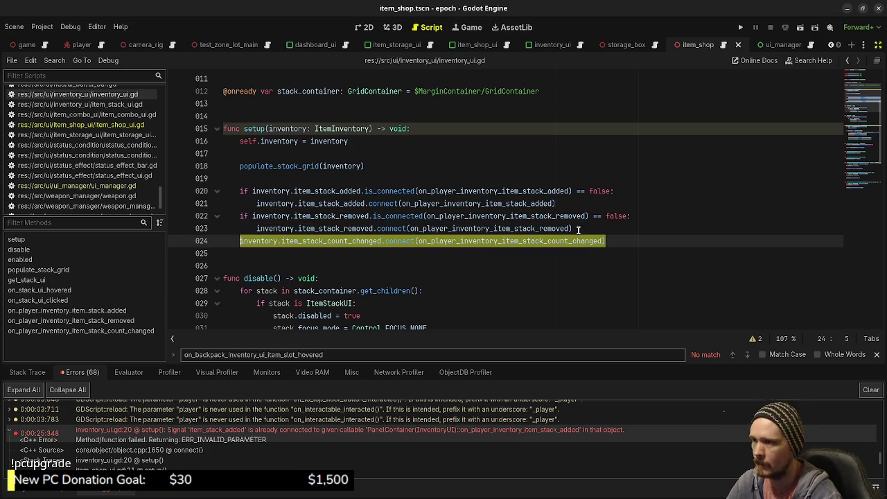
left_click(594, 229)
key("Return")
type("if")
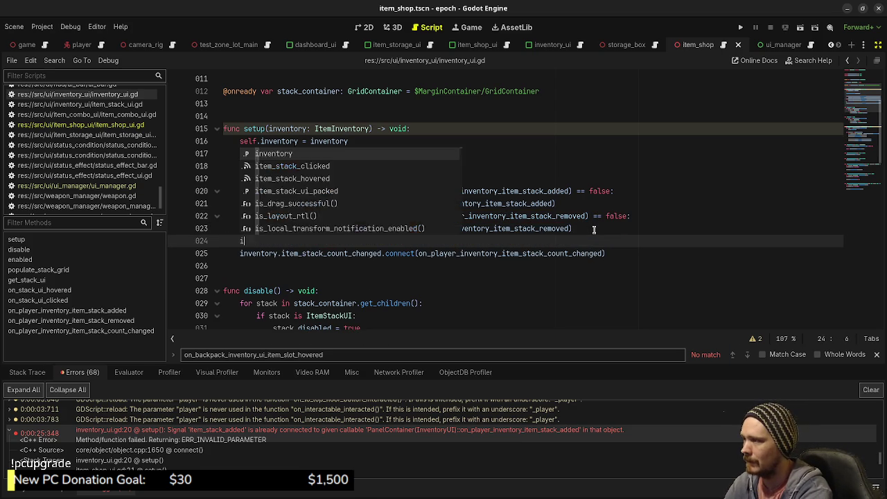
key("ctrl+v")
type("== false;")
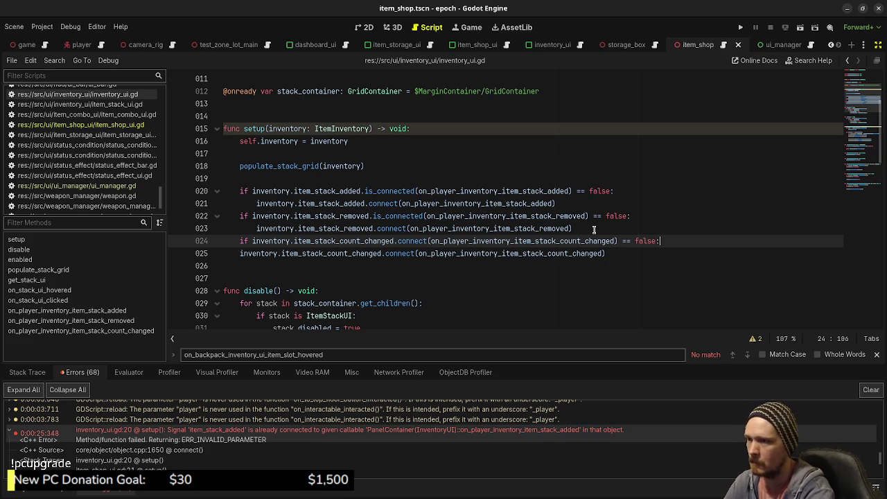
left_click(239, 253)
key("Tab")
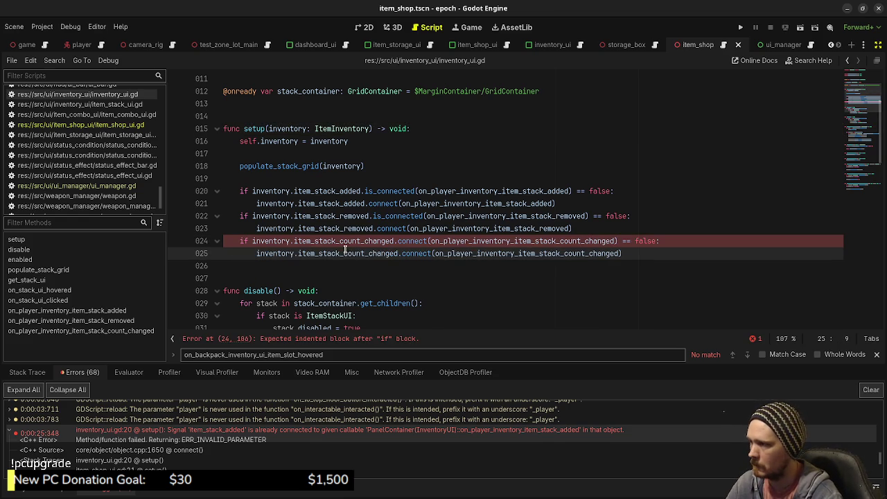
double_click(400, 241)
type("is_")
key("Return")
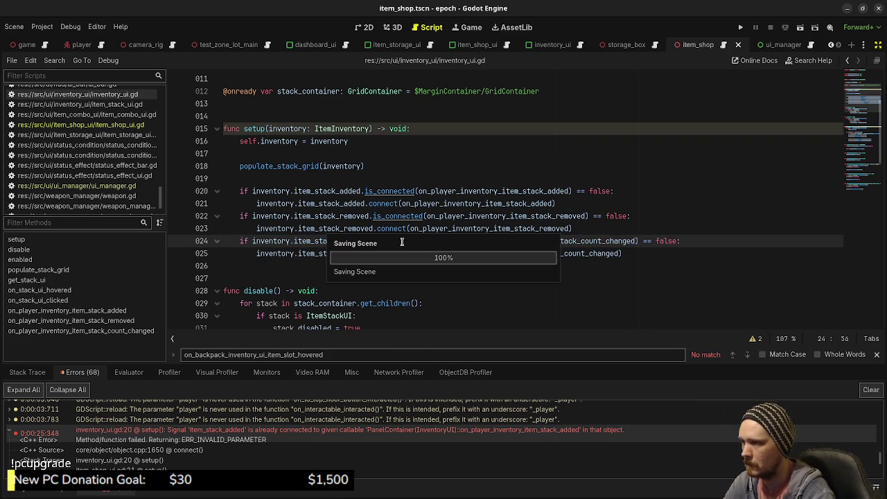
left_click(740, 27)
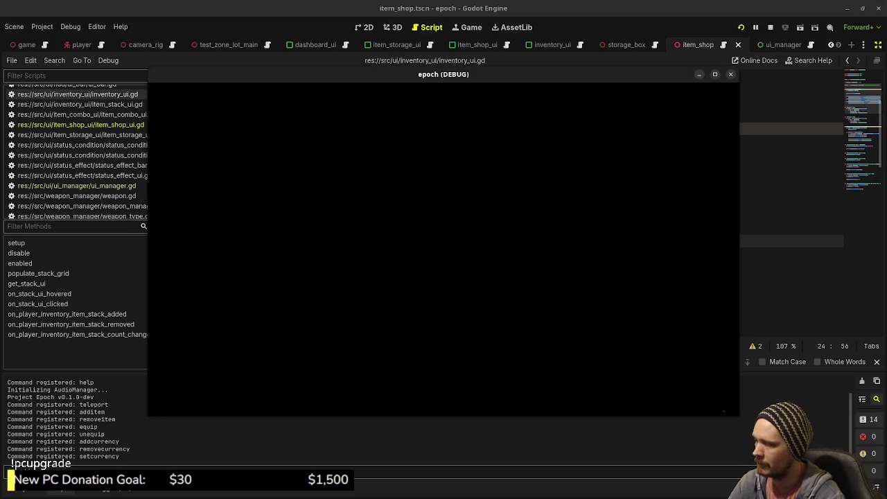
Walk to the shopkeeper, open the backpack and item shop panels, then close them and explore
key("w")
key("e")
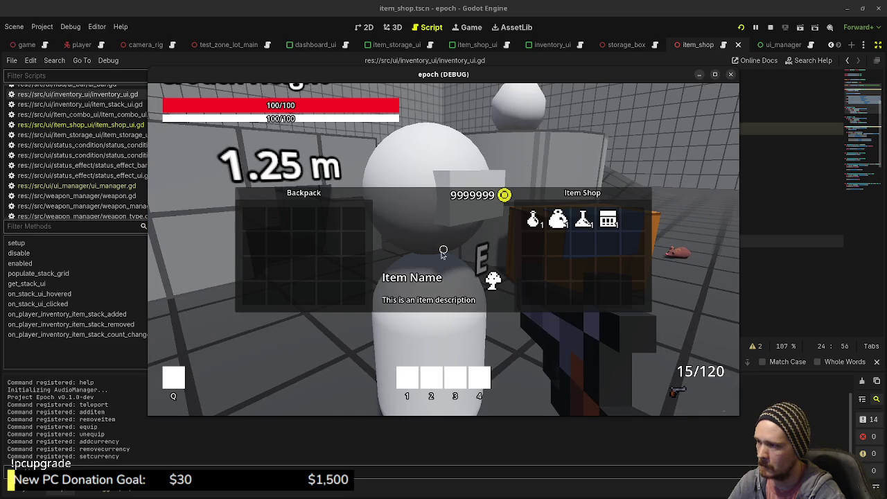
key("e")
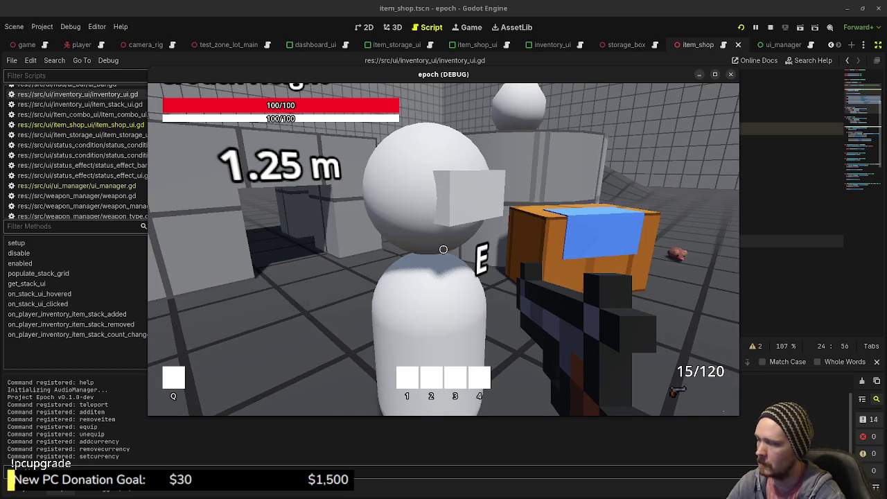
key("e")
key("e")
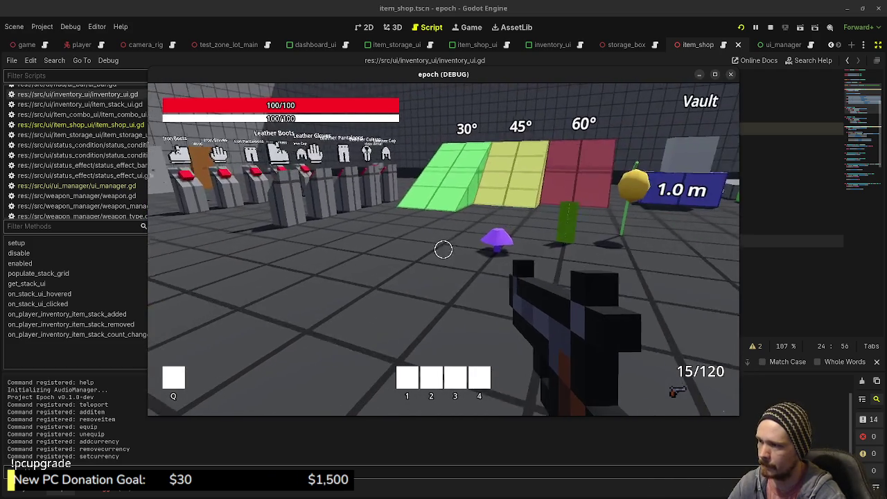
key("w")
key("w")
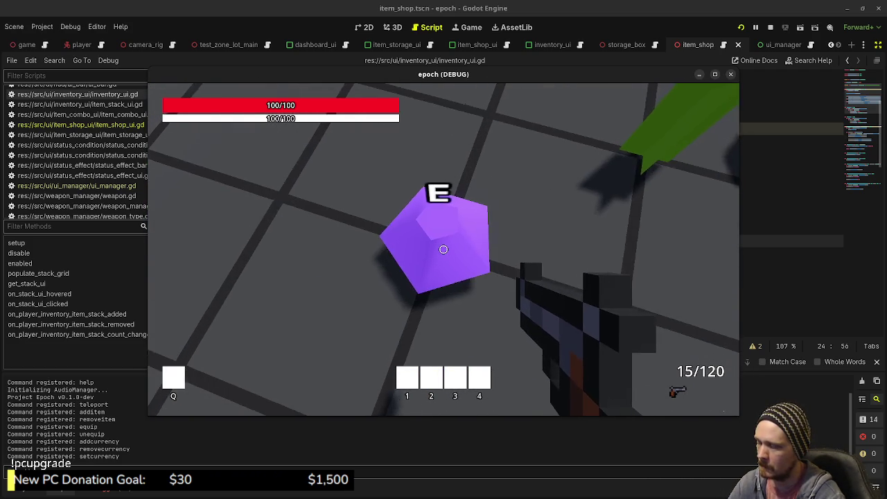
key("w")
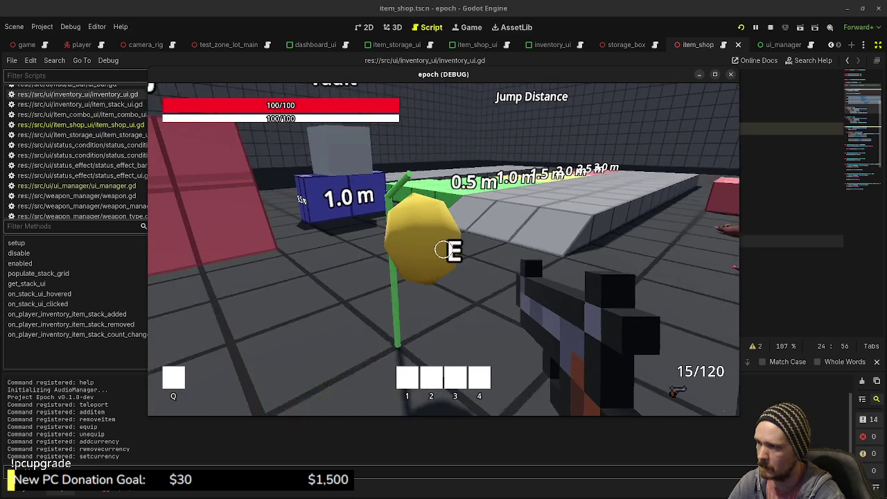
key("w")
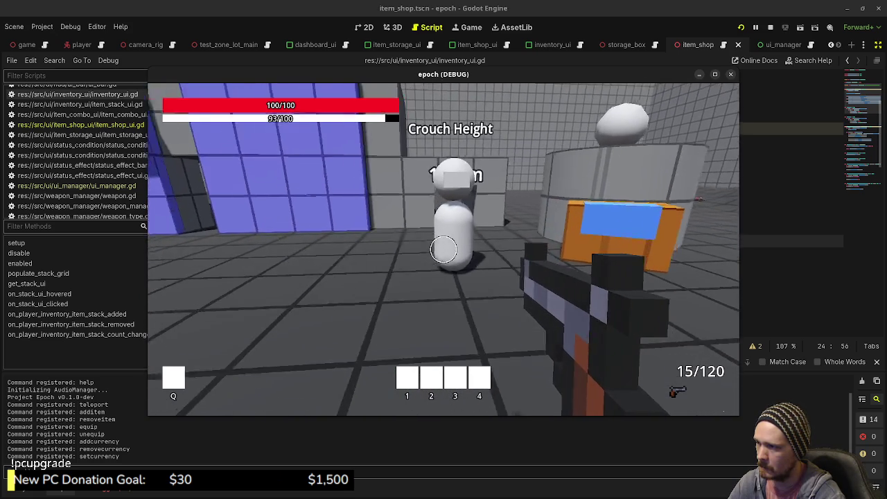
Reopen the shop and move the game window aside to reveal item_shop_ui.gd
key("e")
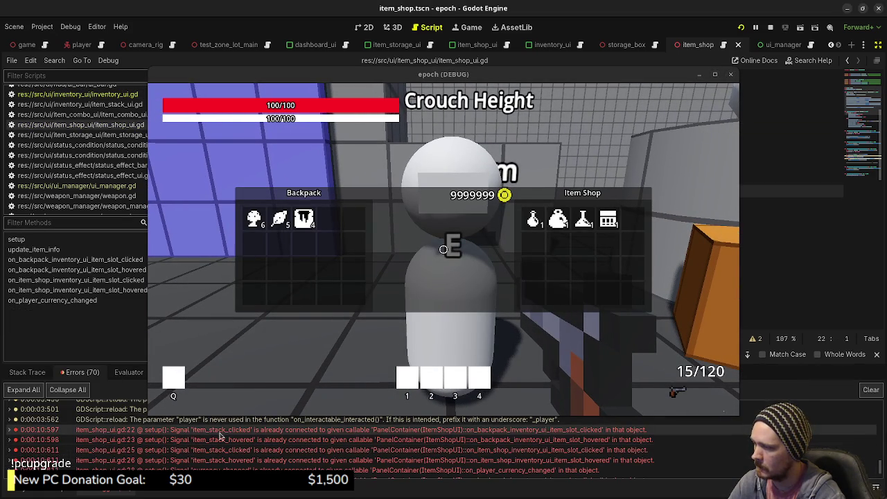
mouse_move(532, 219)
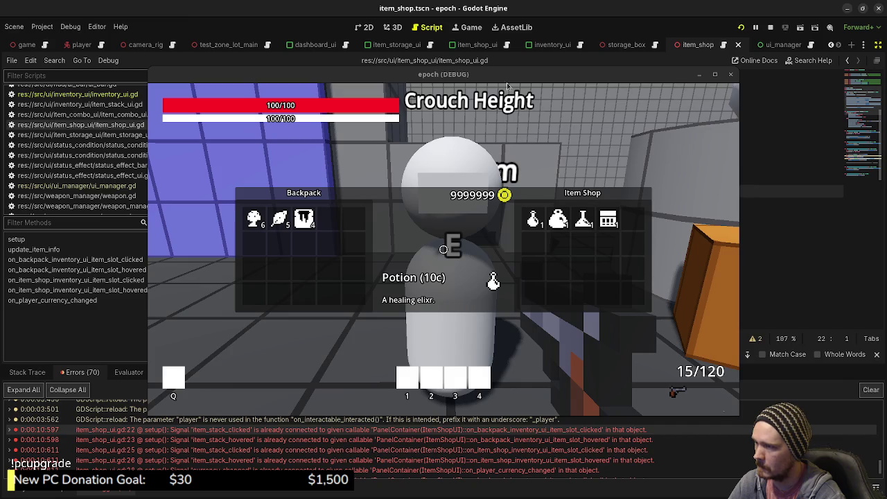
left_click_drag(503, 75, 792, 237)
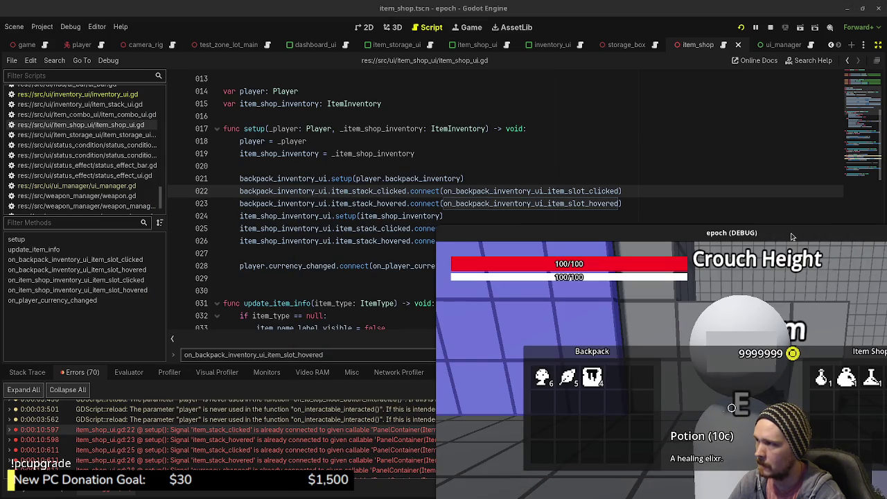
mouse_move(792, 237)
left_mouse_down()
mouse_move(638, 258)
mouse_move(499, 235)
mouse_move(543, 244)
mouse_move(532, 361)
left_mouse_up()
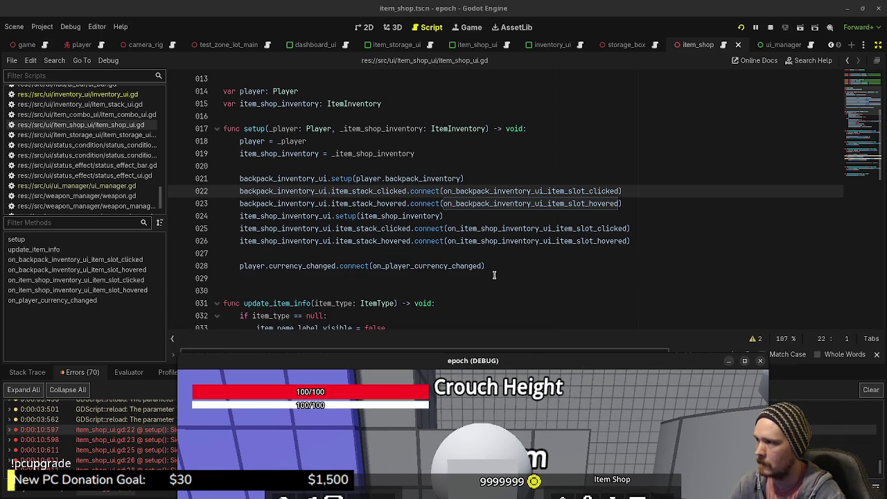
scroll(494, 276, "down", 10)
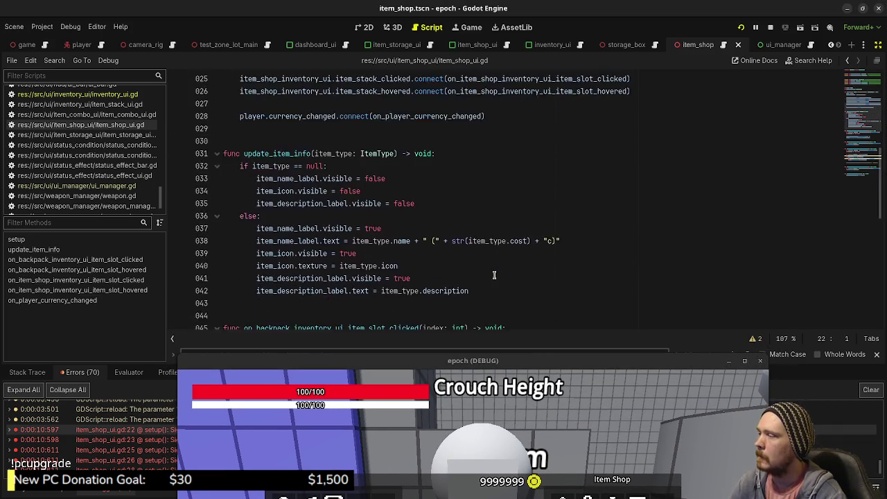
scroll(494, 275, "down", 3)
scroll(494, 275, "down", 2)
scroll(494, 275, "up", 13)
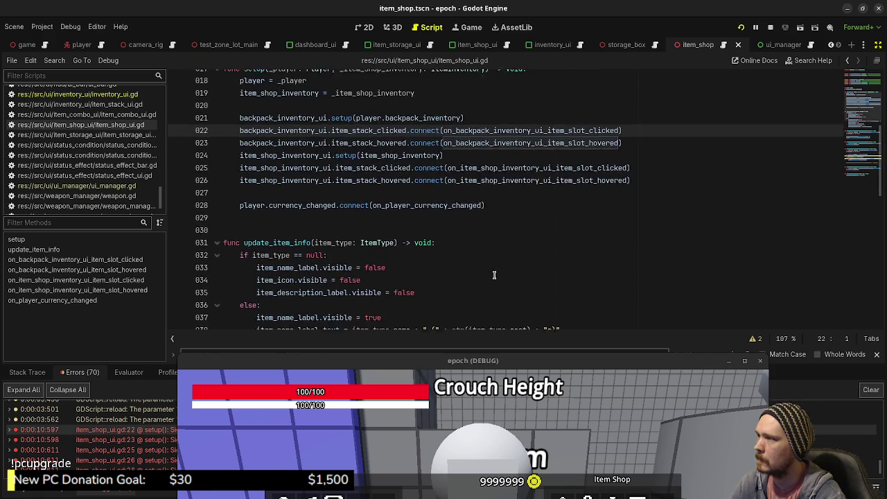
scroll(494, 275, "up", 3)
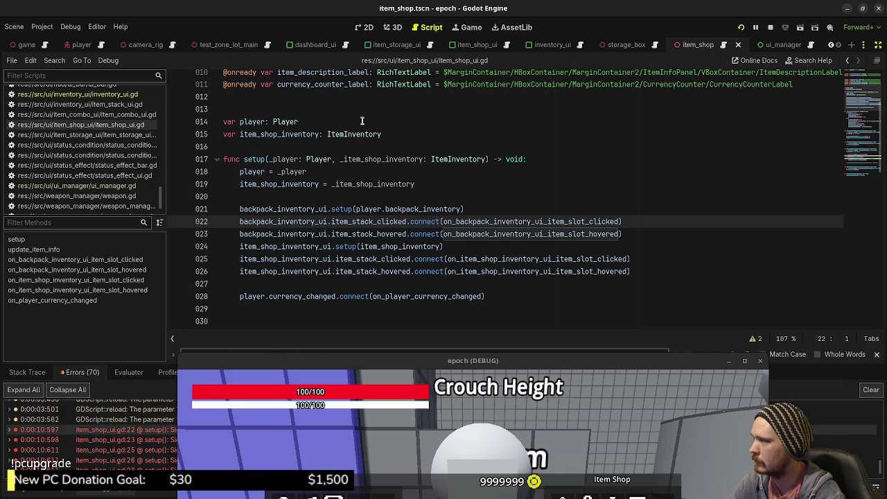
left_click(119, 189)
scroll(341, 219, "up", 3)
scroll(343, 220, "down", 6)
scroll(347, 222, "up", 6)
scroll(346, 222, "up", 10)
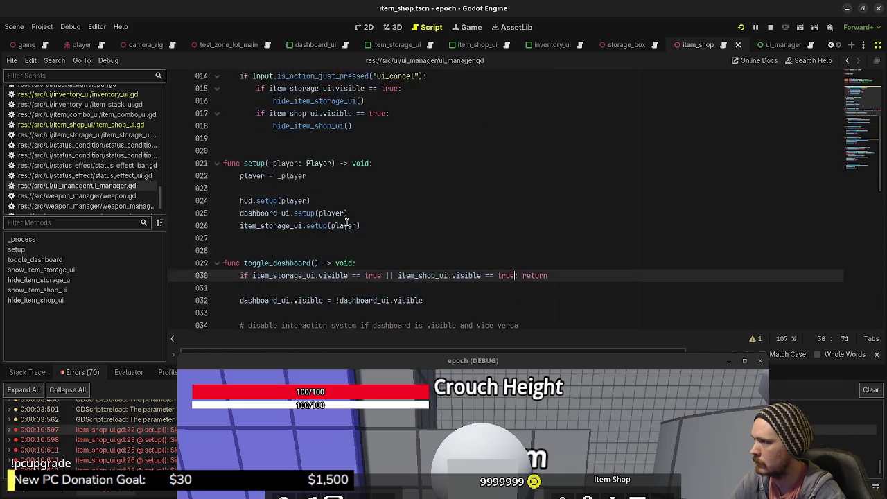
left_click(125, 123)
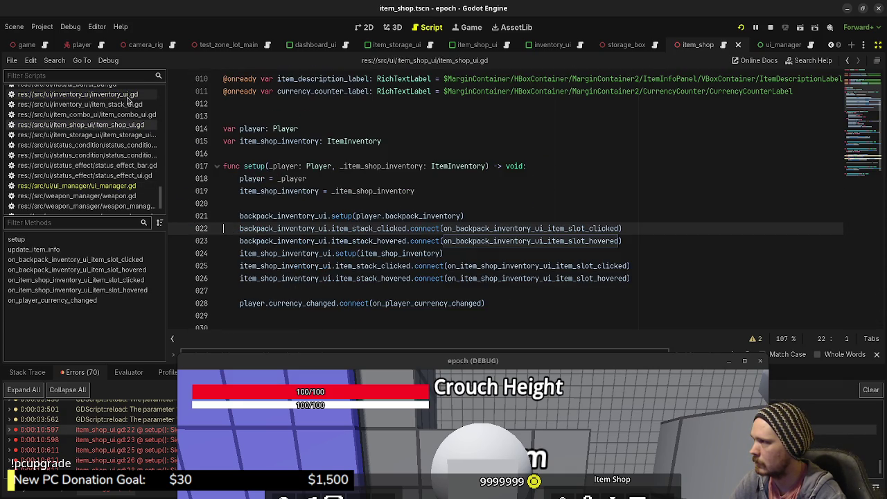
left_click(133, 93)
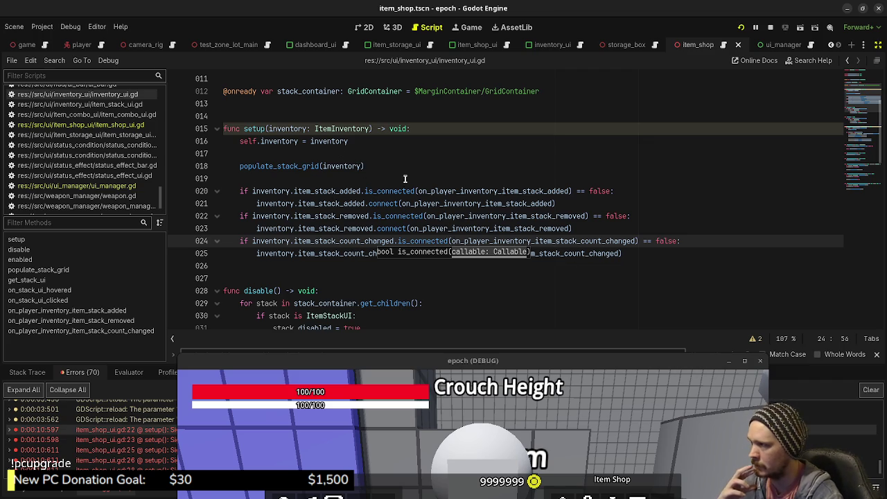
scroll(399, 195, "up", 4)
scroll(399, 195, "down", 5)
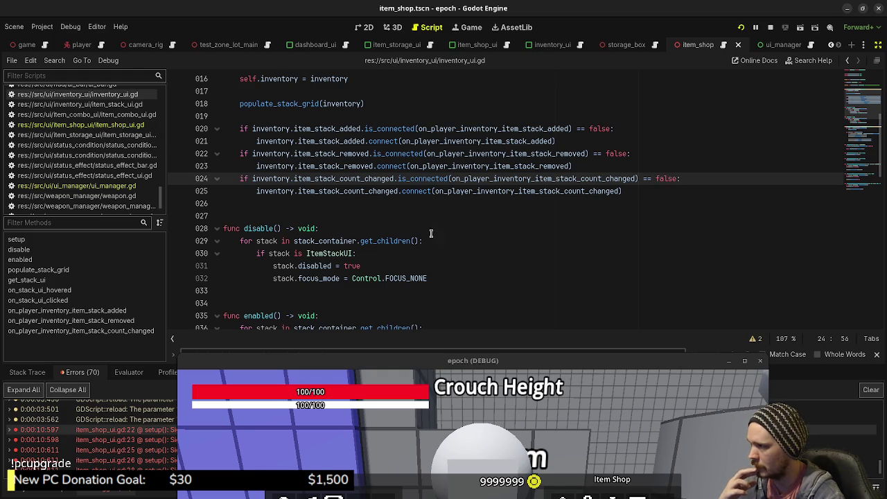
left_click(126, 125)
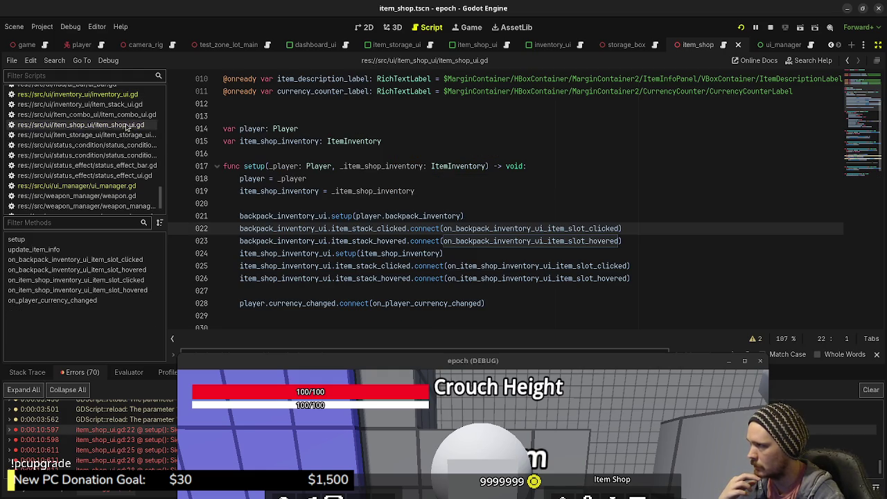
left_click(479, 204)
left_click_drag(634, 226, 240, 229)
key("ctrl+c")
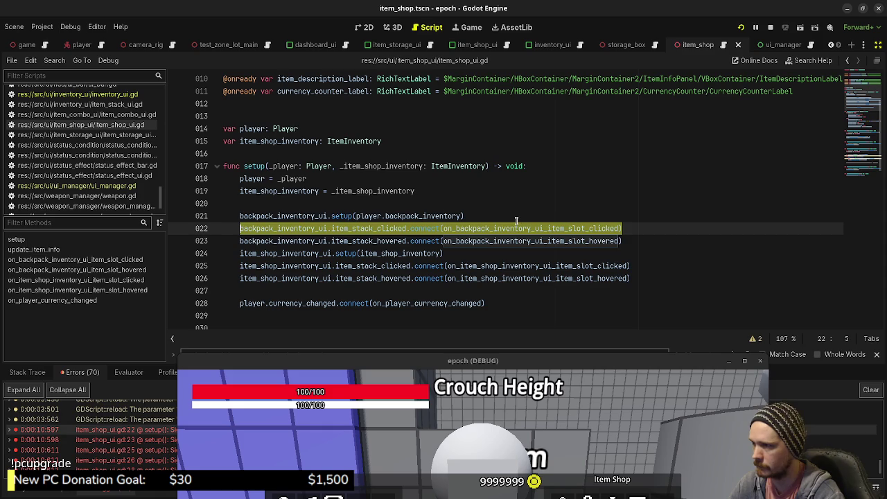
Guard the backpack item_stack_clicked connection with an 'if ...is_connected(...) == false:' check
left_click(520, 216)
key("Return")
key("ctrl+v")
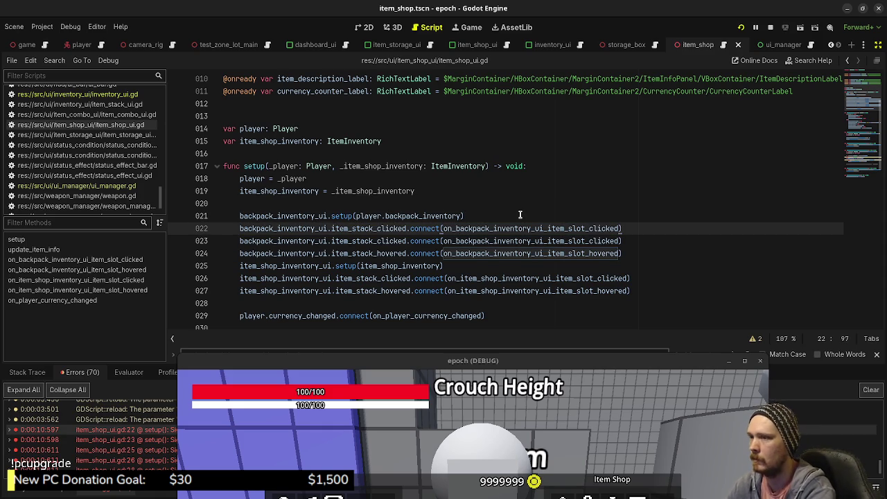
type(" == false:")
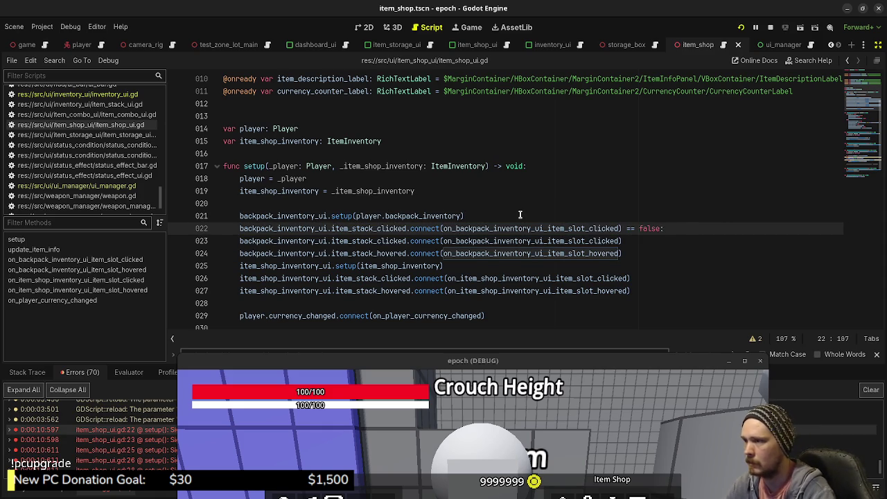
left_click(239, 240)
key("Tab")
left_click(239, 228)
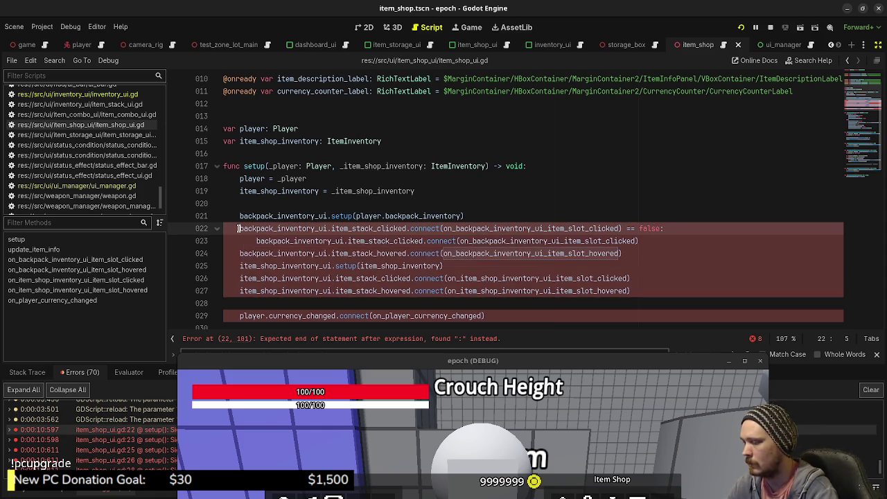
type("if")
double_click(435, 228)
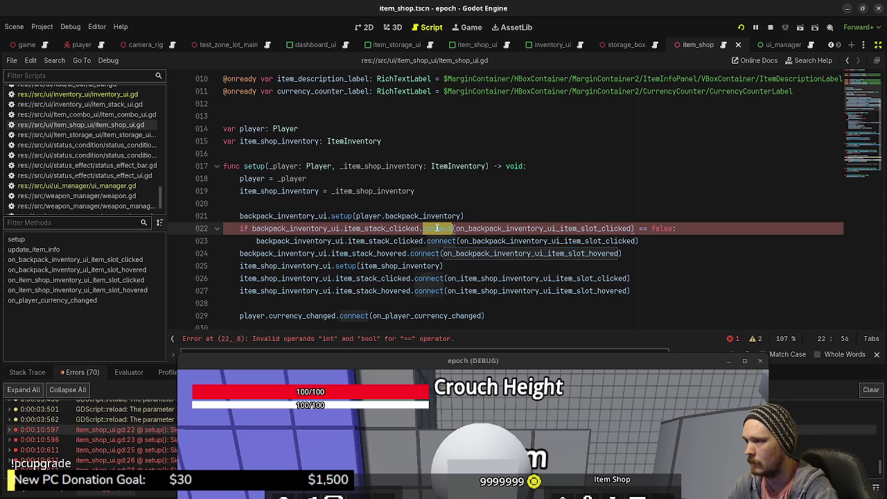
type("is_connected")
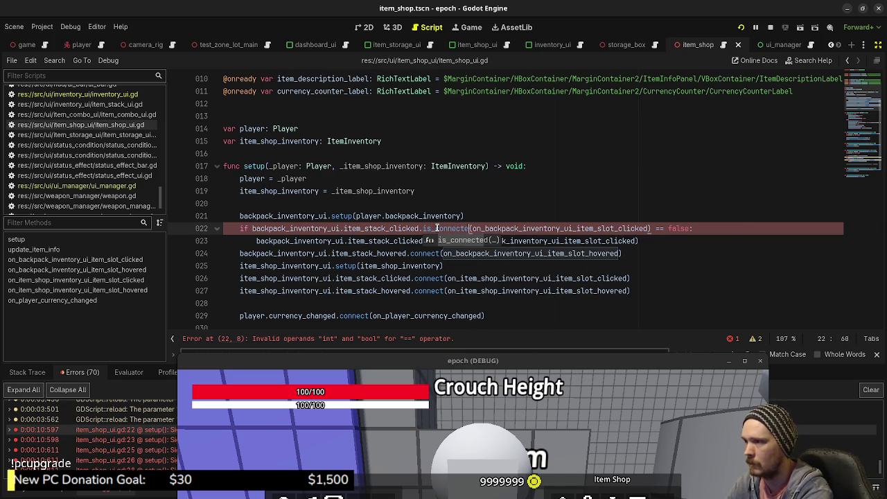
left_click(557, 216)
Guard the backpack item_stack_hovered connection with an is_connected == false check
left_click_drag(628, 256, 240, 253)
key("ctrl+c")
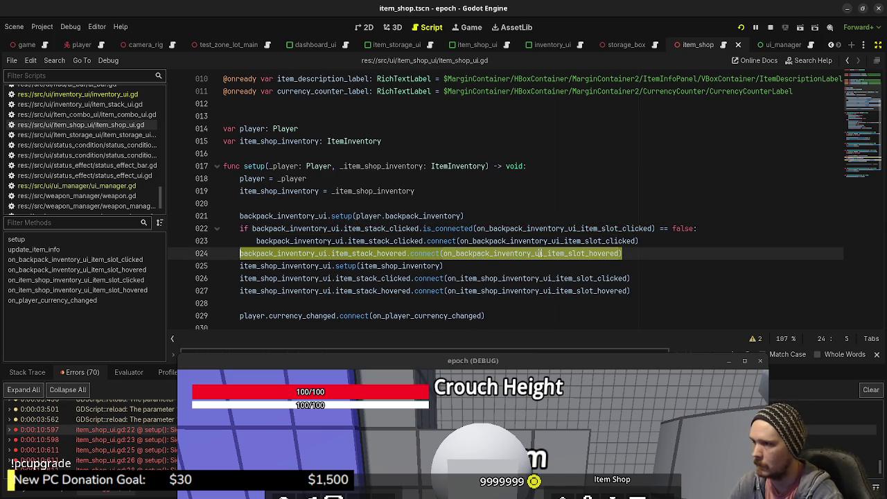
left_click(669, 246)
key("Return")
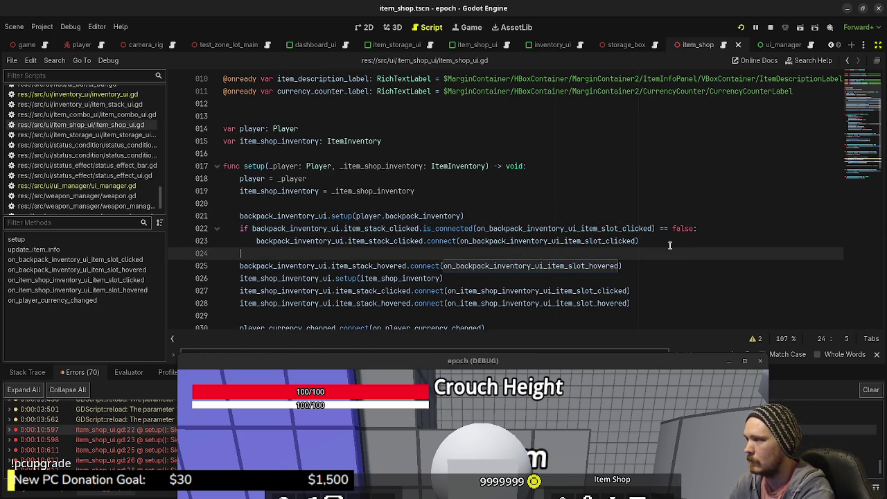
type("if")
key("ctrl+v")
type("== false:")
left_click(238, 266)
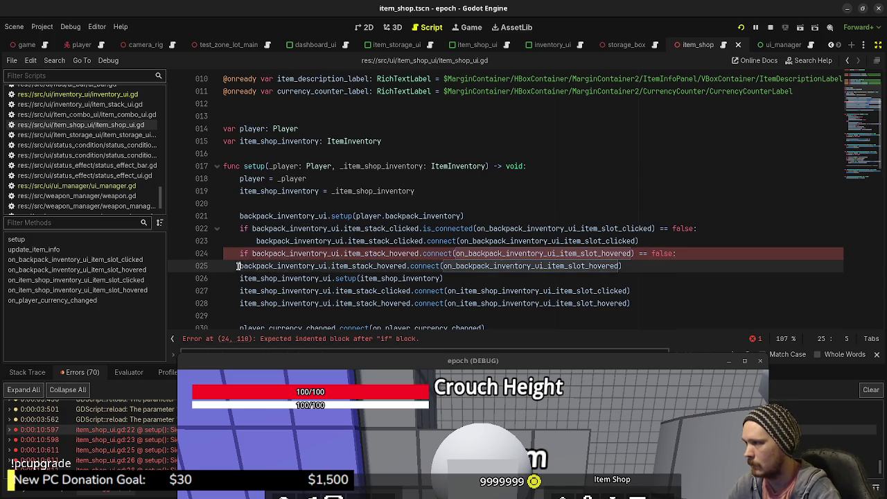
key("Tab")
double_click(438, 254)
type("i")
key("Return")
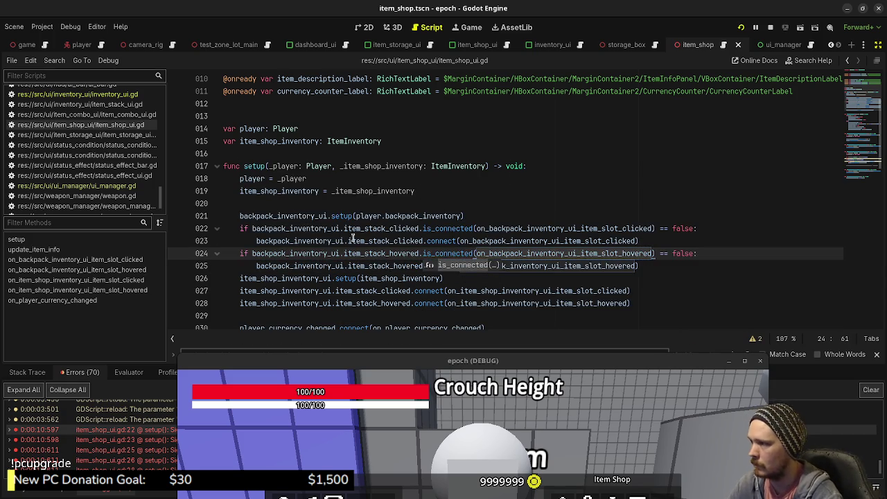
left_click(350, 240)
Guard the item shop item_stack_clicked connection with an is_connected == false check
left_click(530, 288)
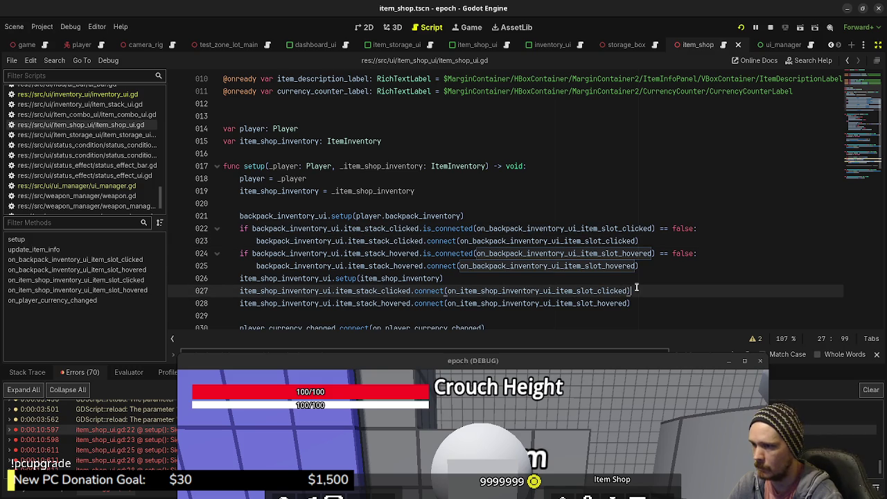
left_click_drag(632, 290, 240, 290)
key("ctrl+c")
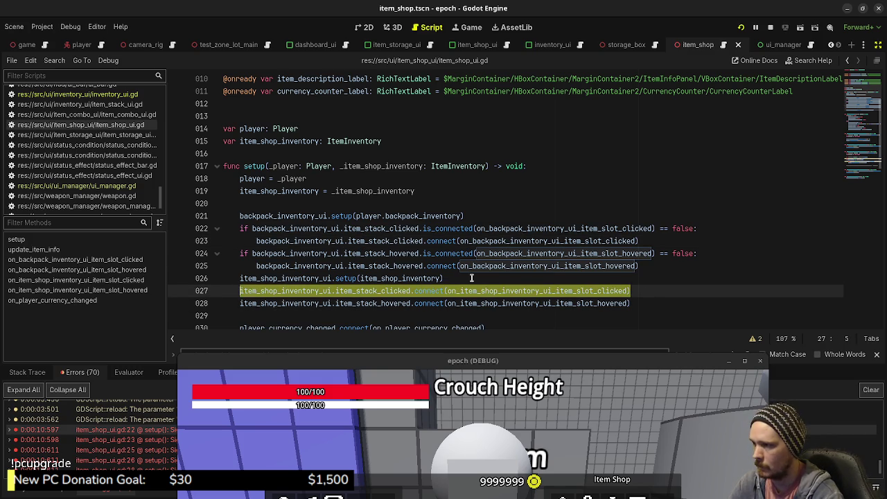
key("Home")
key("Return")
key("Up")
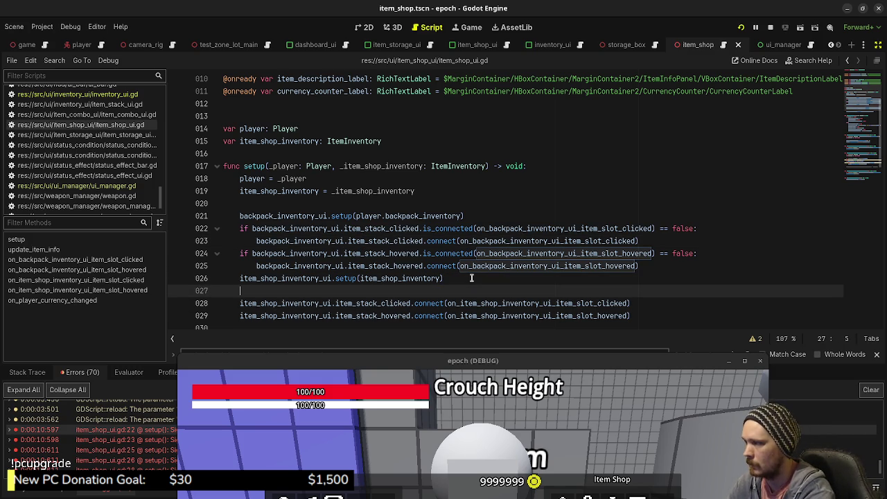
type("if")
key("ctrl+v")
type("== false:")
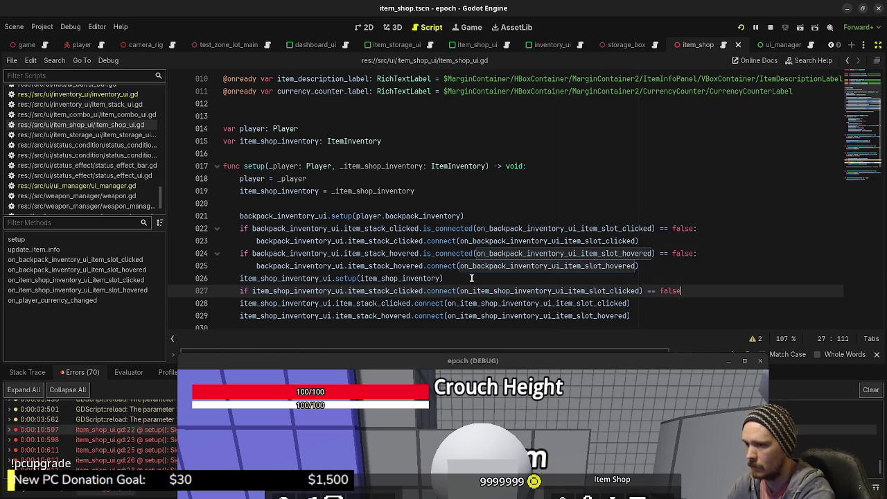
left_click(240, 303)
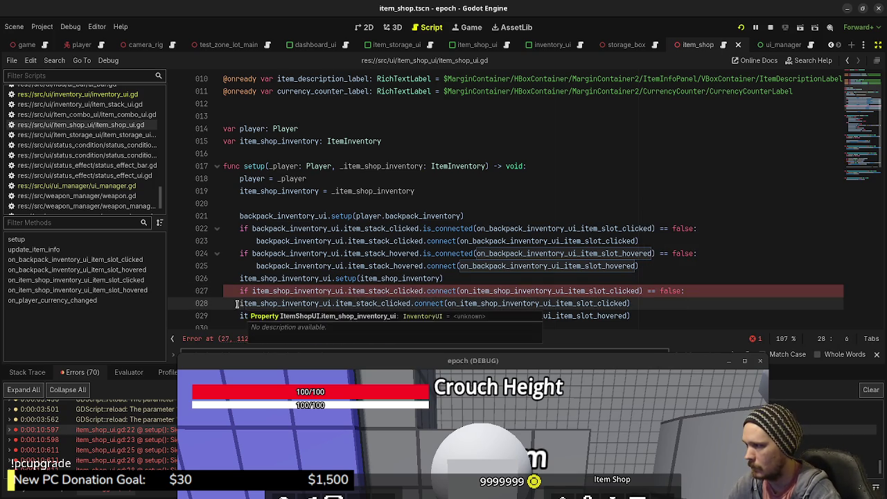
key("Tab")
double_click(438, 291)
type("is_connec")
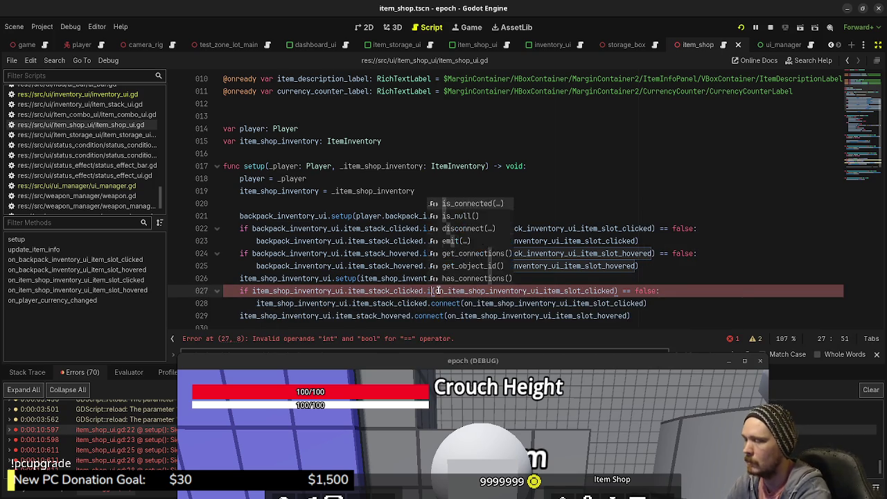
key("Return")
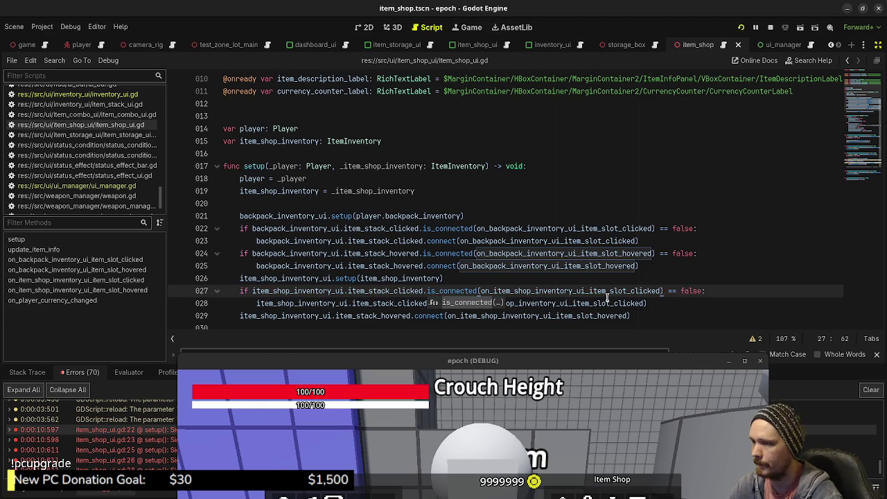
Guard the item shop item_stack_hovered connection likewise, then restart the debug game
left_click_drag(630, 315, 477, 315)
left_click_drag(414, 310, 239, 316)
key("ctrl+c")
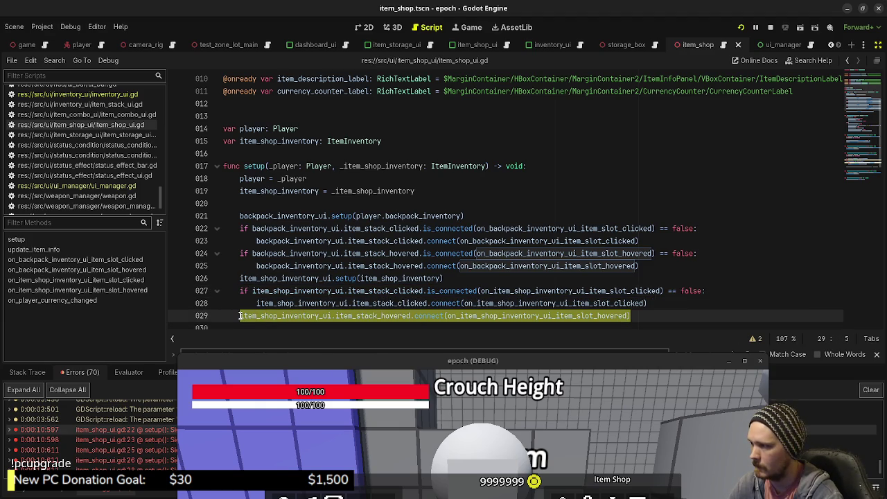
left_click(669, 300)
key("Return")
type("if")
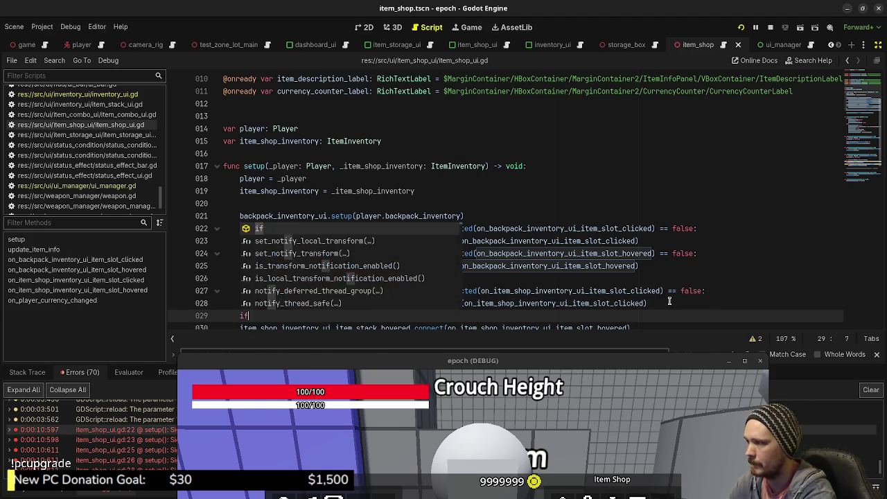
key("ctrl+v")
type("== false:")
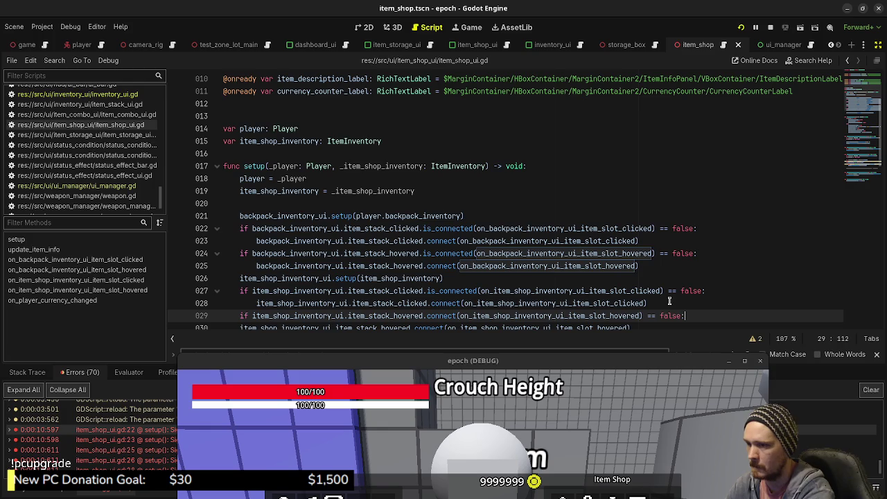
scroll(669, 301, "down", 2)
left_click(242, 253)
key("Tab")
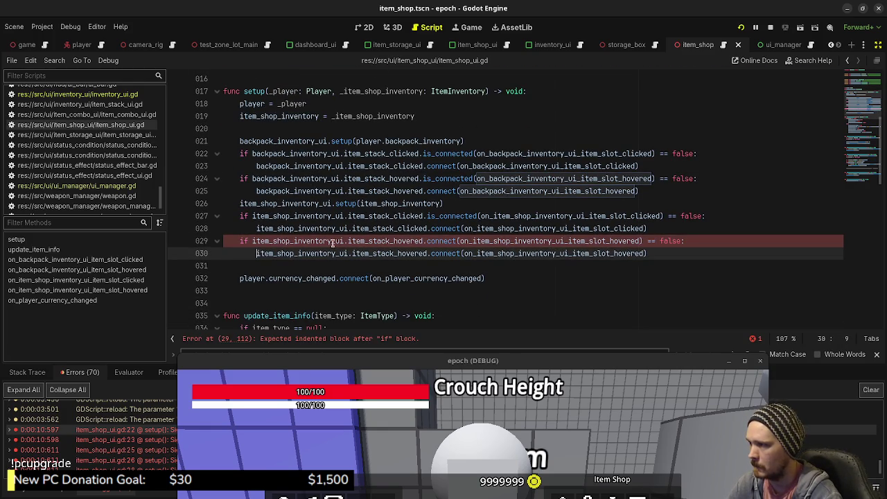
left_click(434, 240)
type("is_")
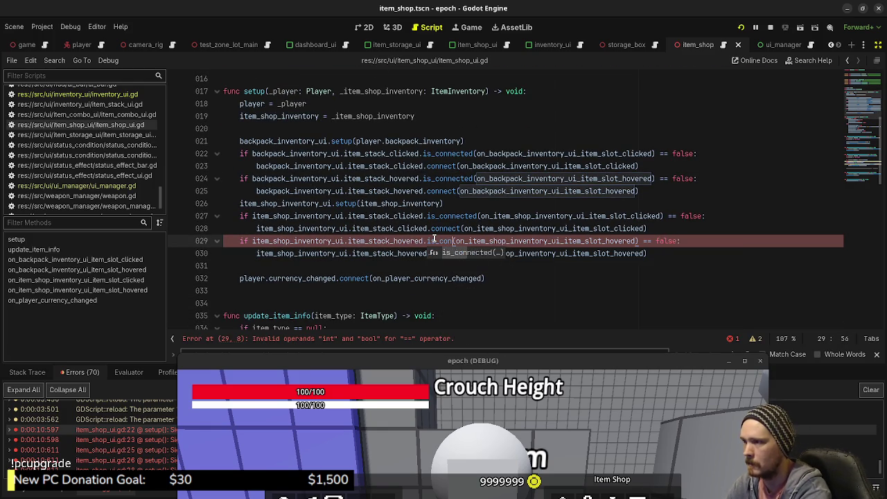
key("Return")
left_click(593, 229)
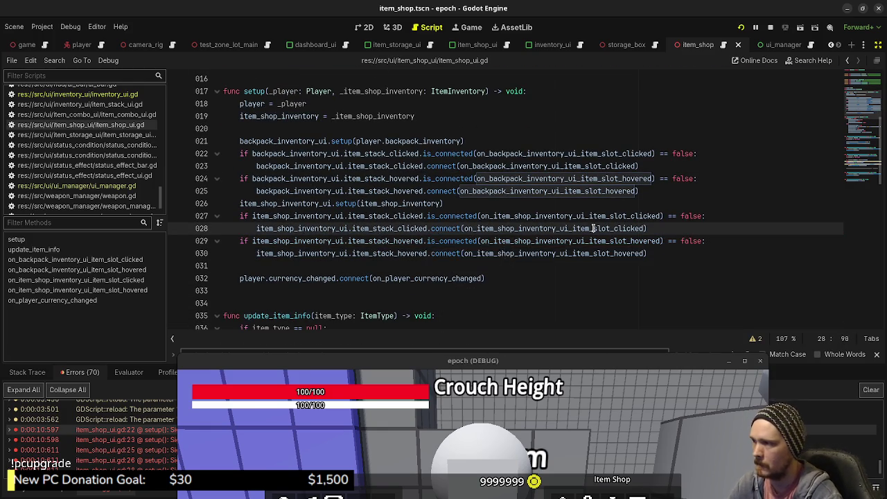
left_click(740, 28)
left_click(741, 28)
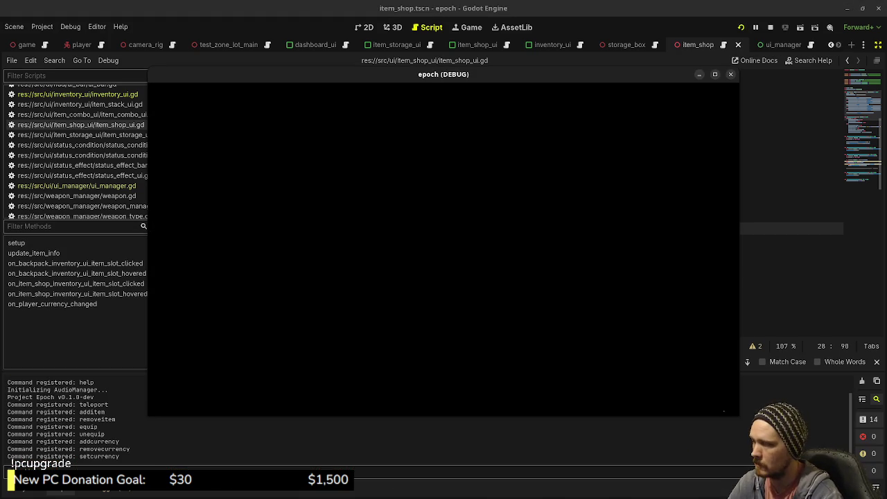
Open and close the item shop at the shopkeeper, then return to the script with the game window moved aside
key("w")
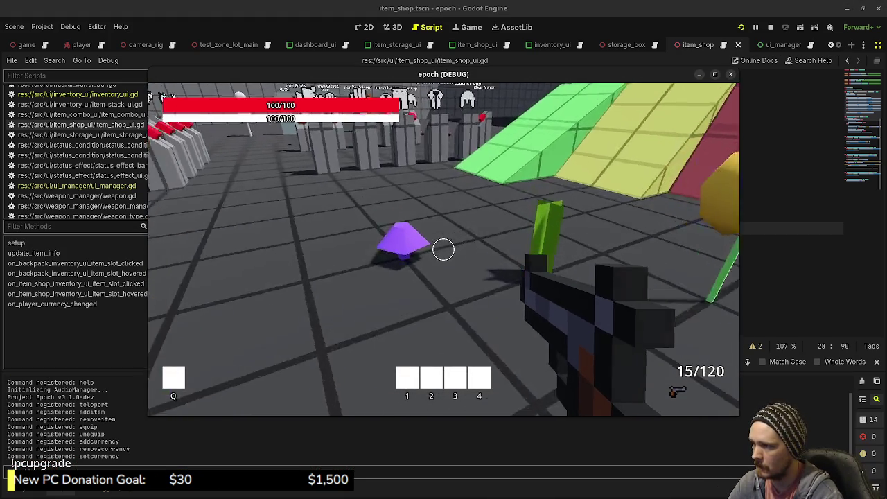
key("e")
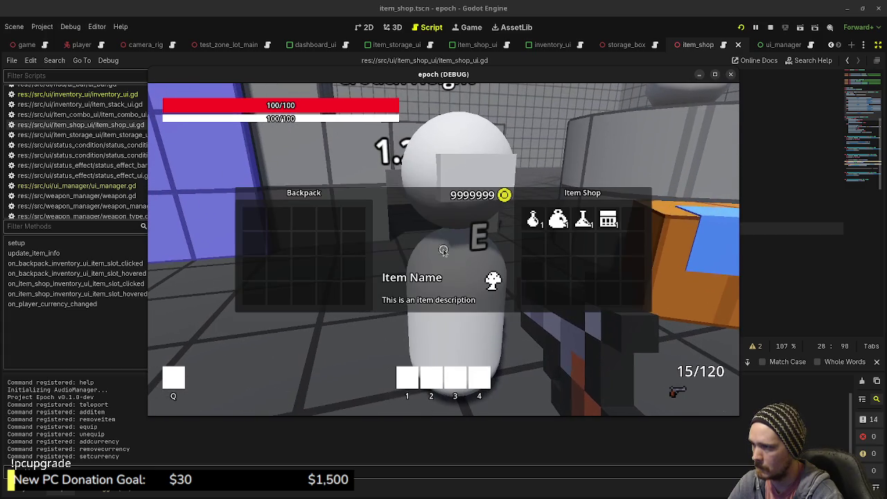
key("e")
key("e")
key("e")
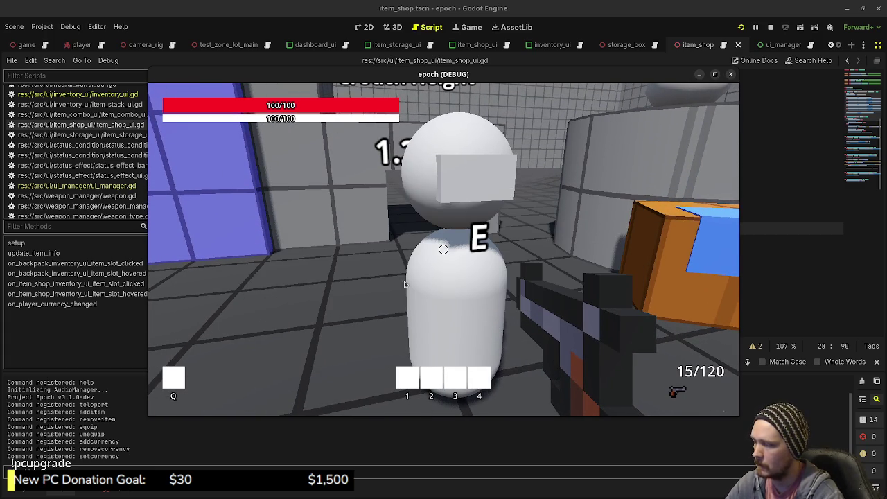
key("alt+Tab")
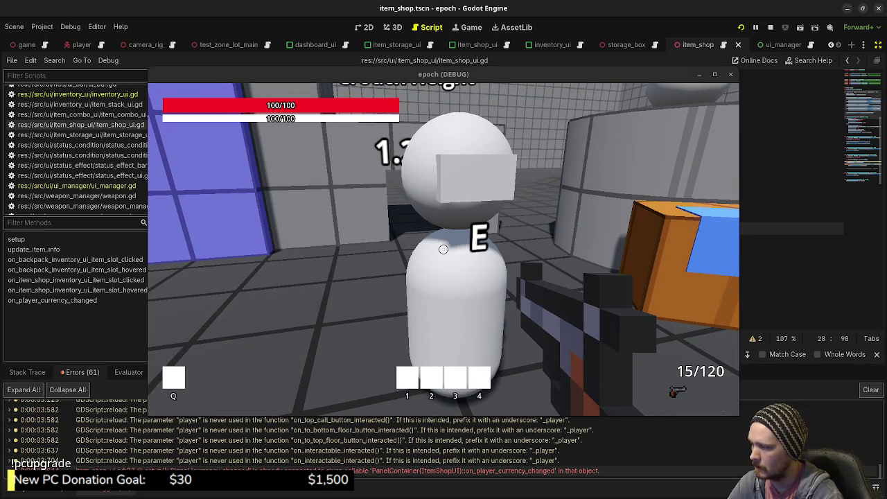
left_click_drag(380, 75, 380, 417)
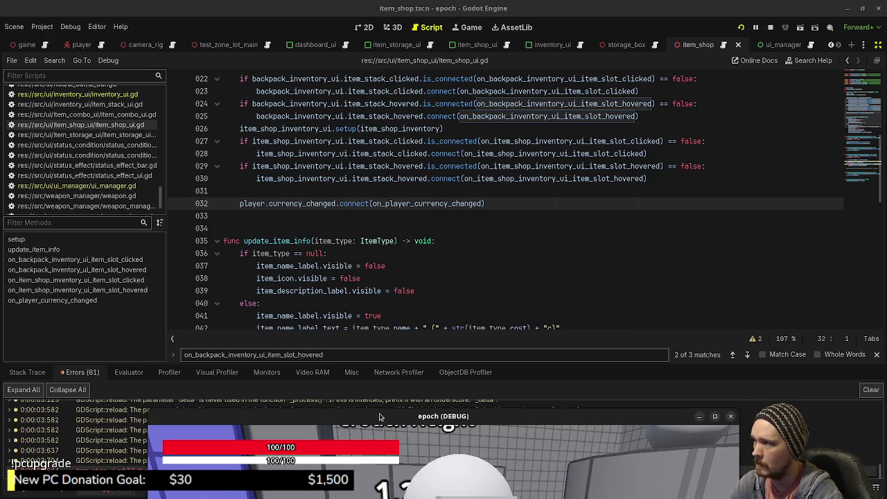
Add 'if player.currency_changed.is_connected(on_player_currency_changed) == false:' above the indented connect line
left_click(340, 191)
left_click_drag(485, 203, 237, 203)
key("ctrl+c")
left_click(510, 208)
key("Up")
key("Return")
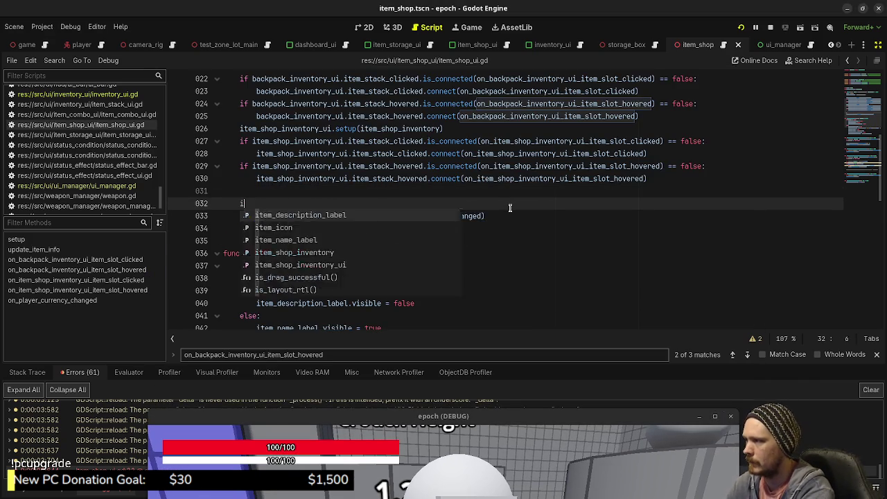
type("f")
key("ctrl+v")
type("== false:")
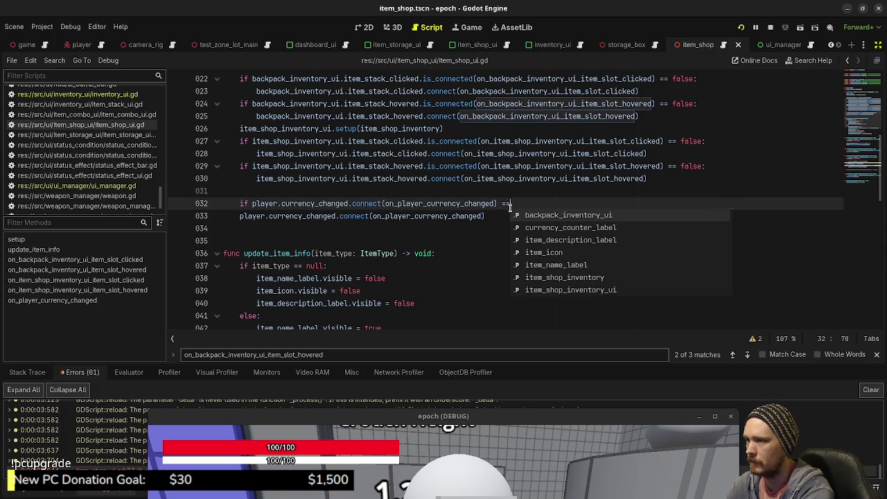
key("Down")
key("Home")
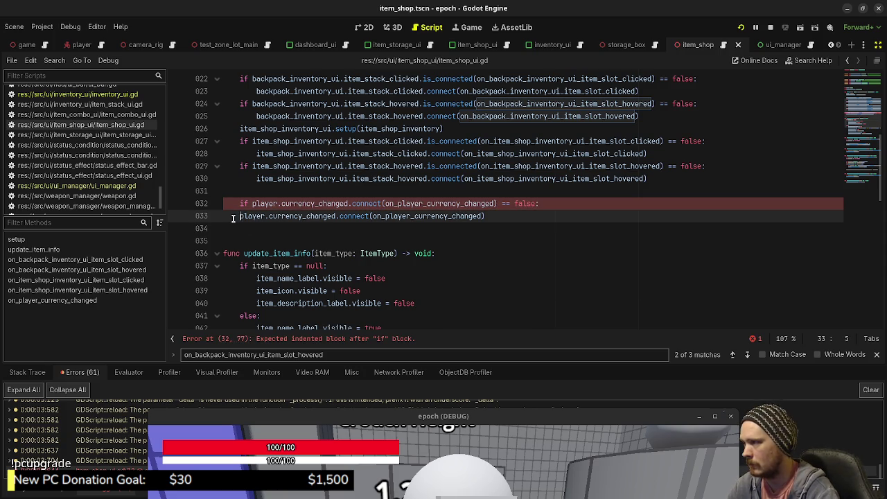
key("Tab")
left_click(367, 203)
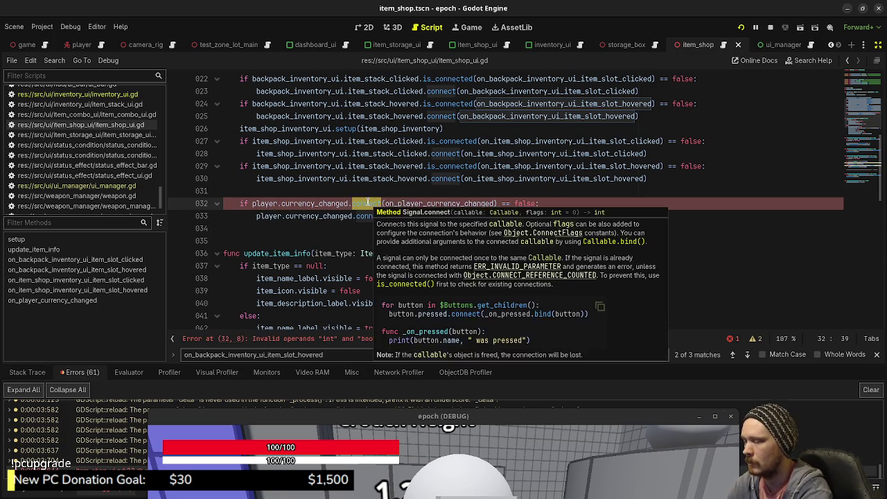
double_click(367, 203)
type("is_connec")
key("Return")
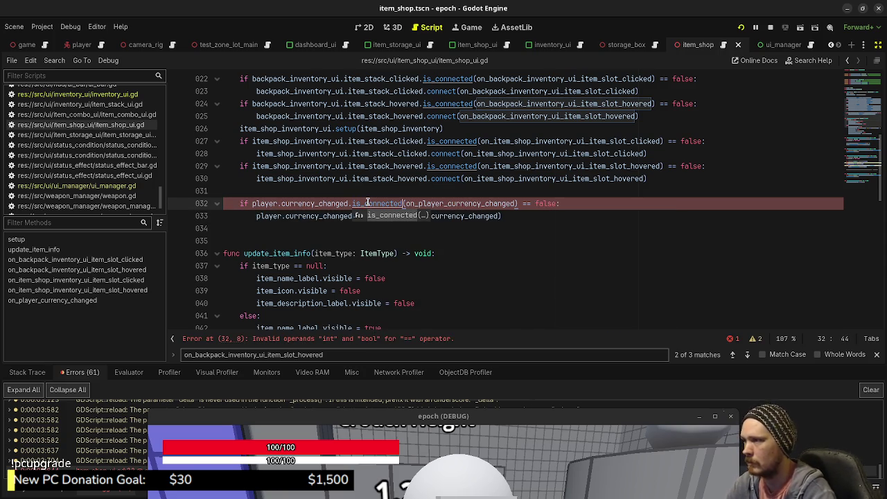
Save item_shop_ui.gd and restart the debug game
key("ctrl+s")
left_click(522, 192)
key("F8")
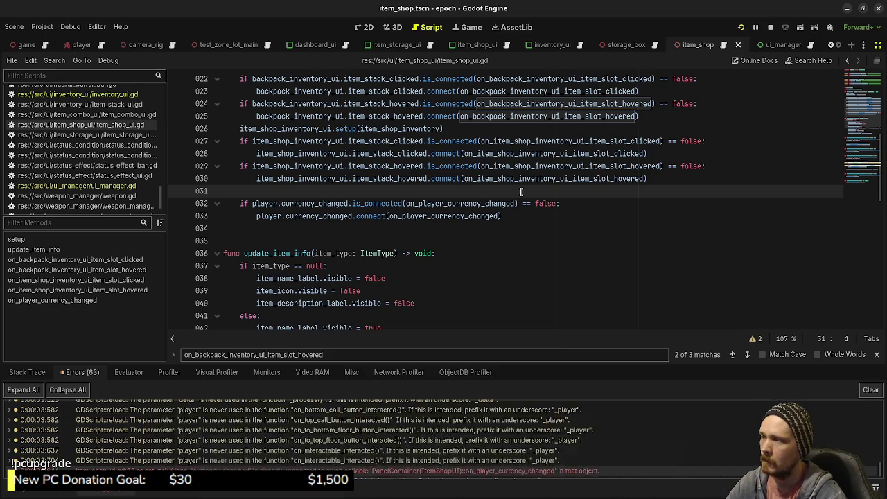
left_click(740, 27)
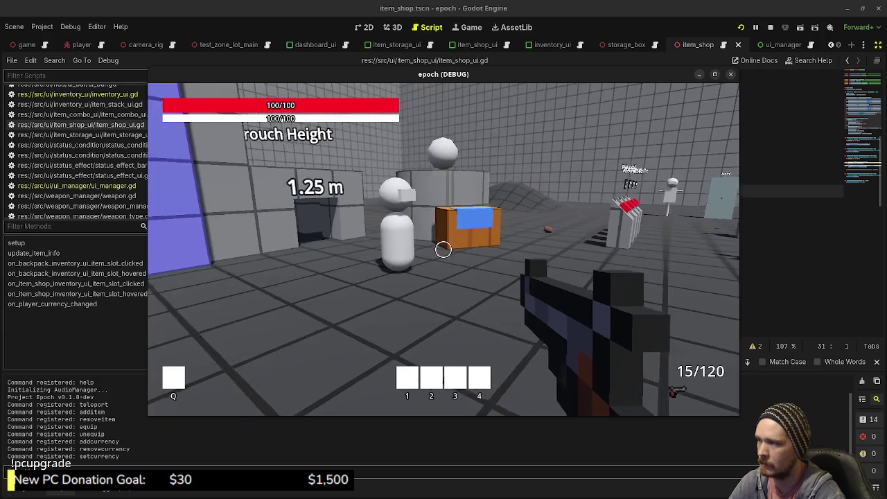
Walk past the purple item to the yellow flower, check the inventory, and open the shop at the shopkeeper
key("w")
key("e")
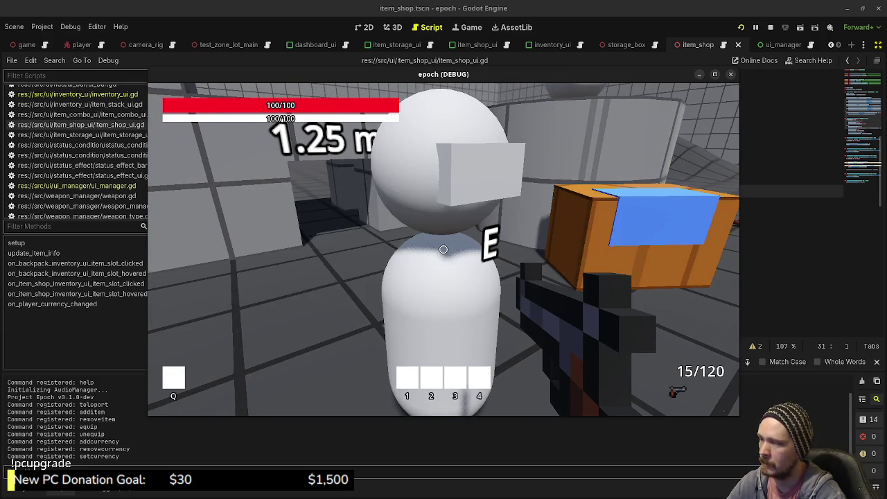
key("w")
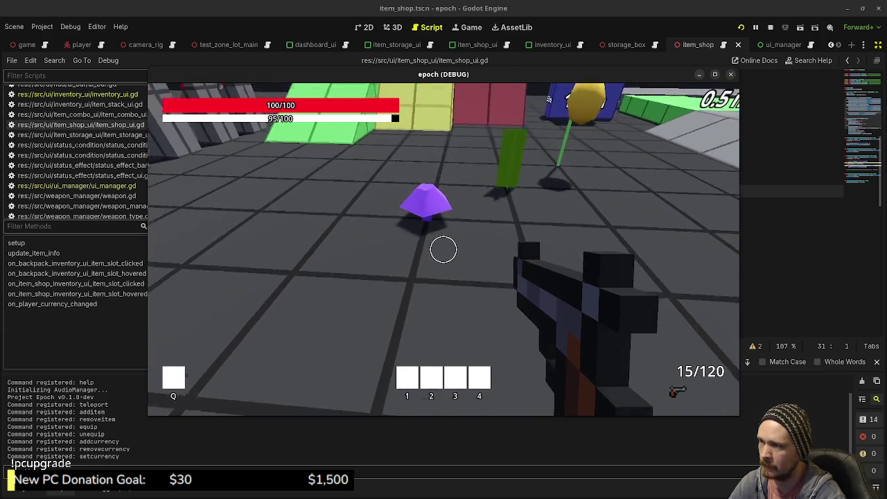
key("w")
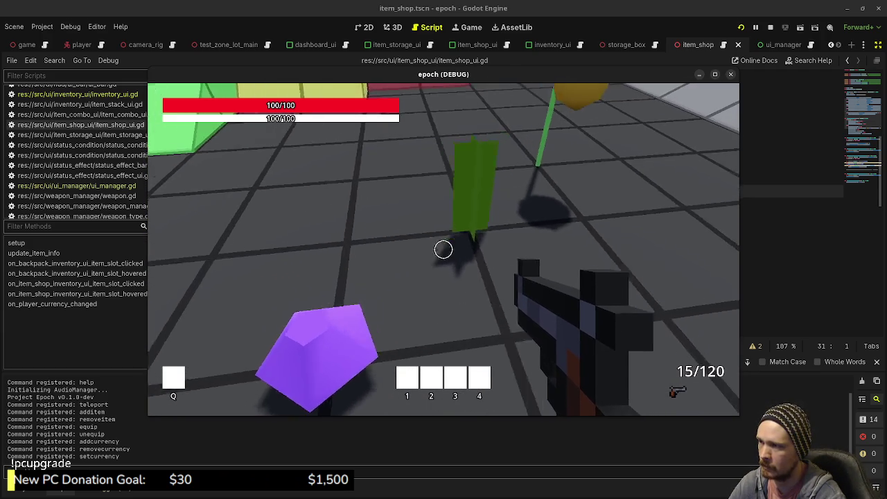
key("w")
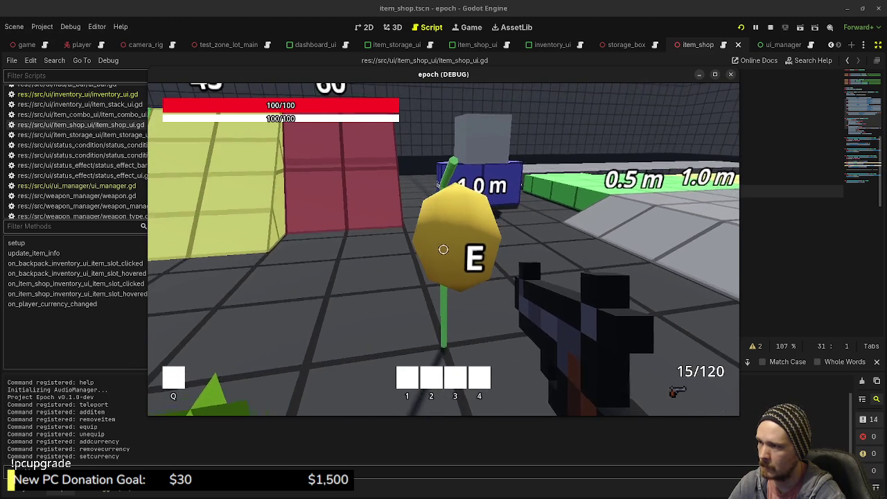
key("Tab")
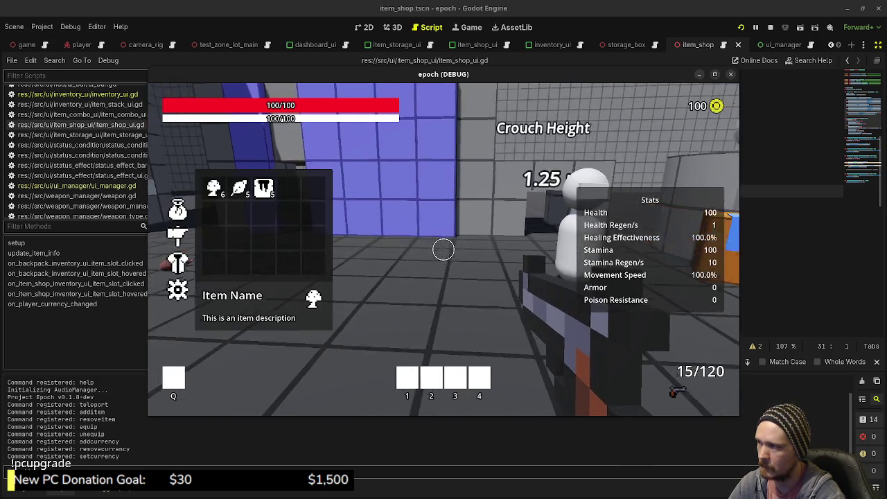
key("Tab")
key("w")
key("e")
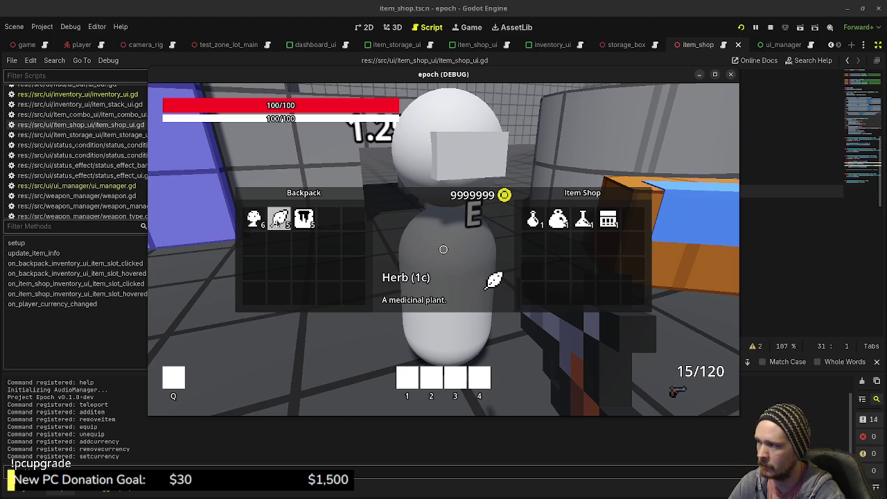
Sell four Herbs, the Honey and the Mushroom from the backpack for 142 coins, then close the shop
left_click(280, 220)
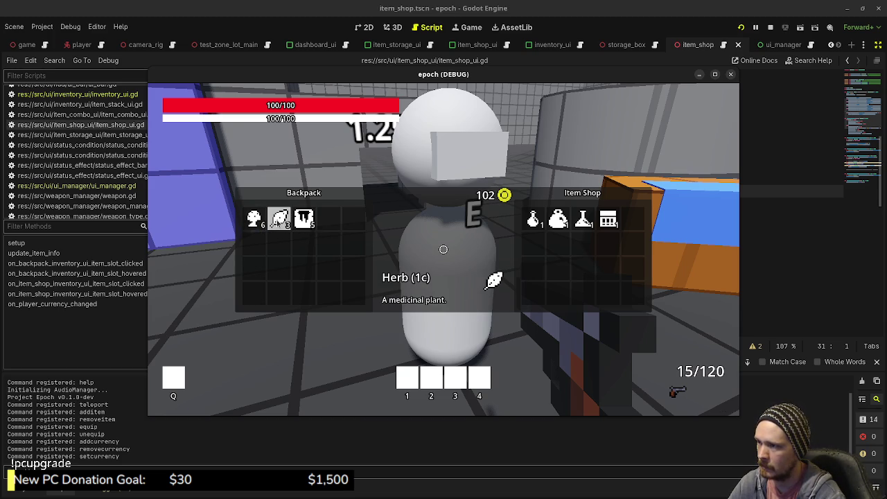
left_click(280, 220)
key("e")
key("e")
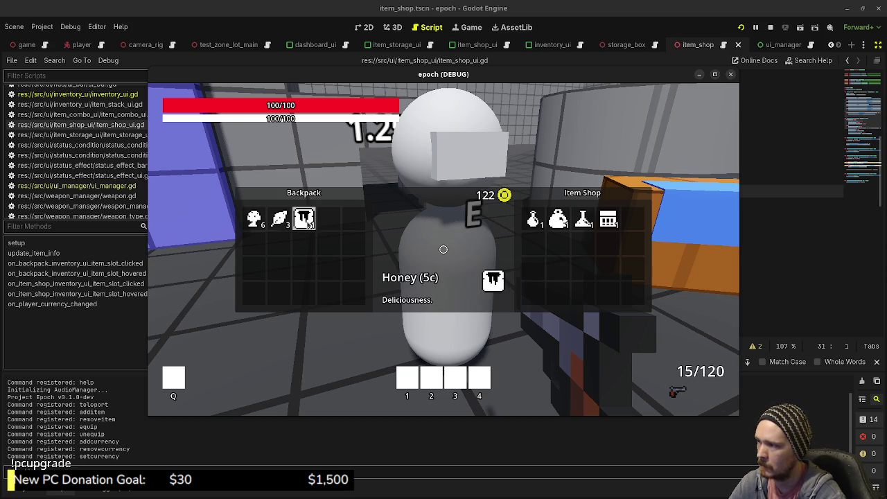
left_click(304, 221)
key("e")
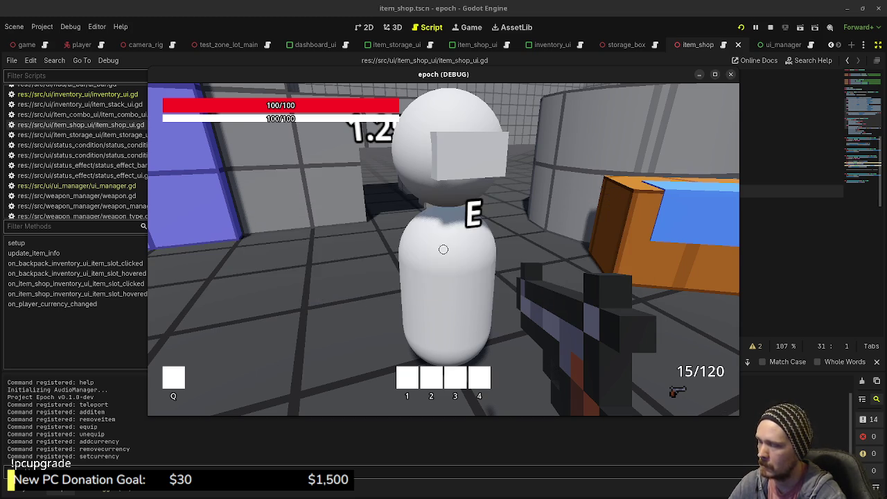
key("e")
left_click(280, 219)
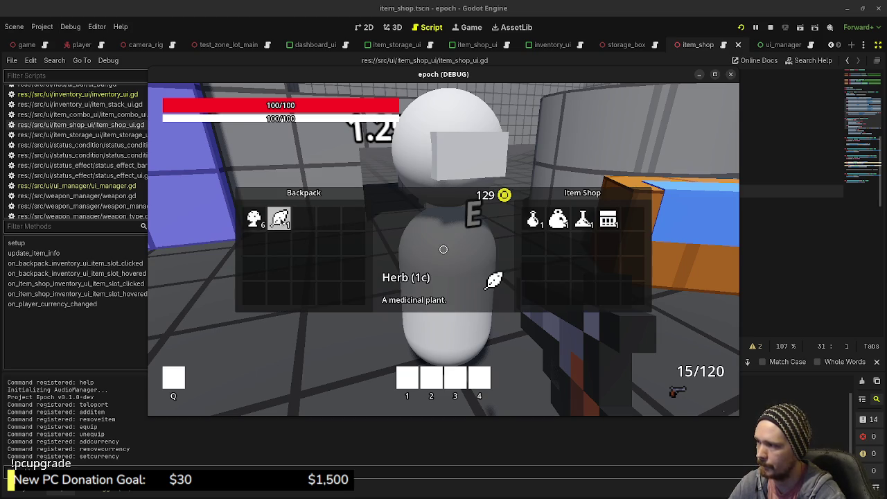
left_click(280, 219)
left_click(257, 218)
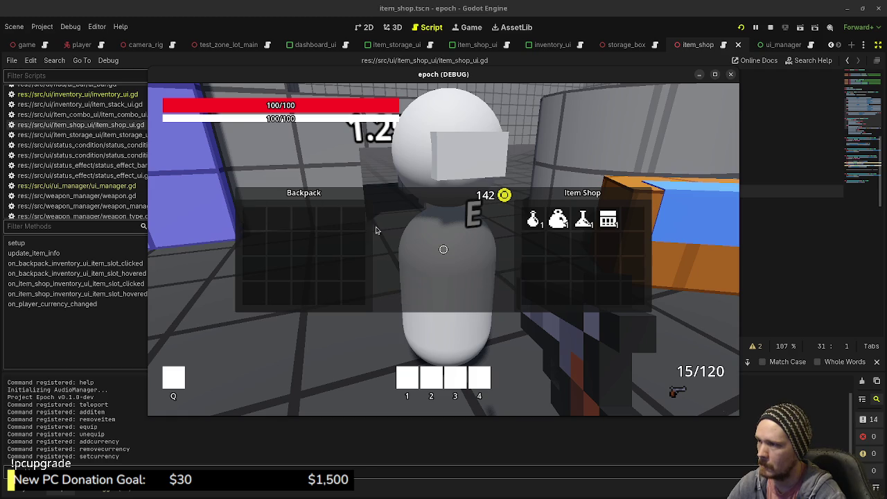
key("e")
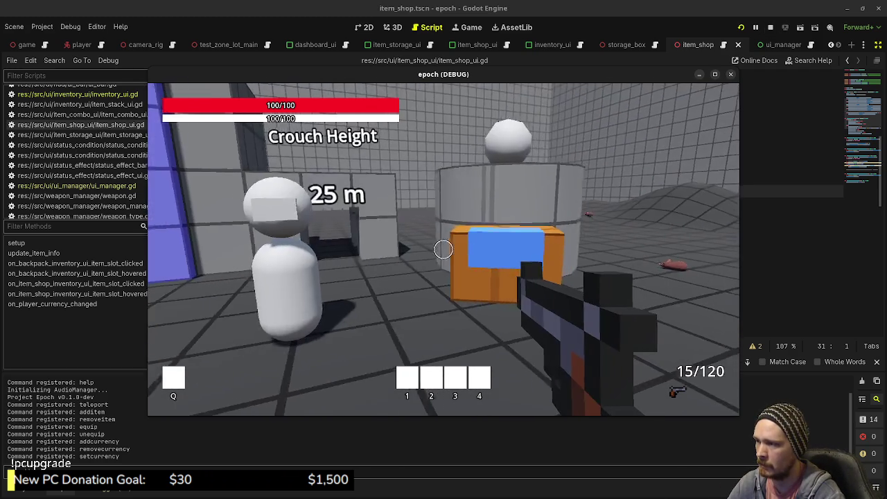
Move the storage box's Ammo Boxes, Potions, Mega Potions and two Antidotes into the backpack
key("e")
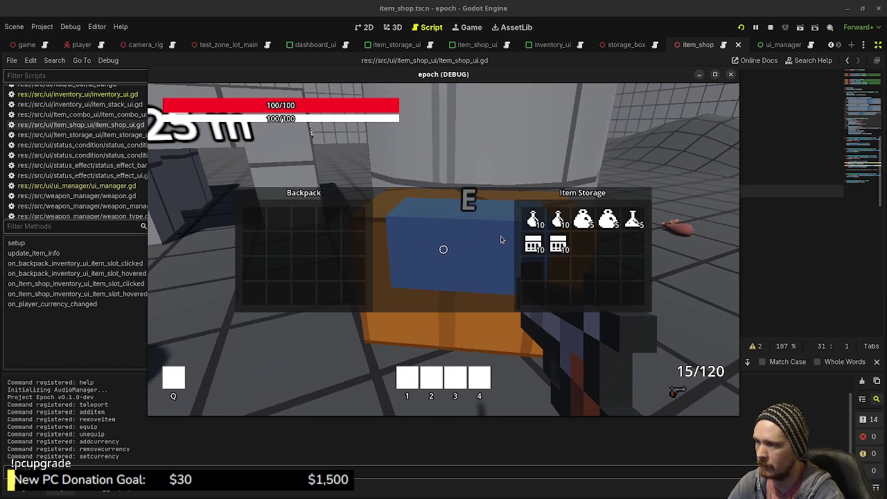
left_click(531, 243)
left_click(531, 242)
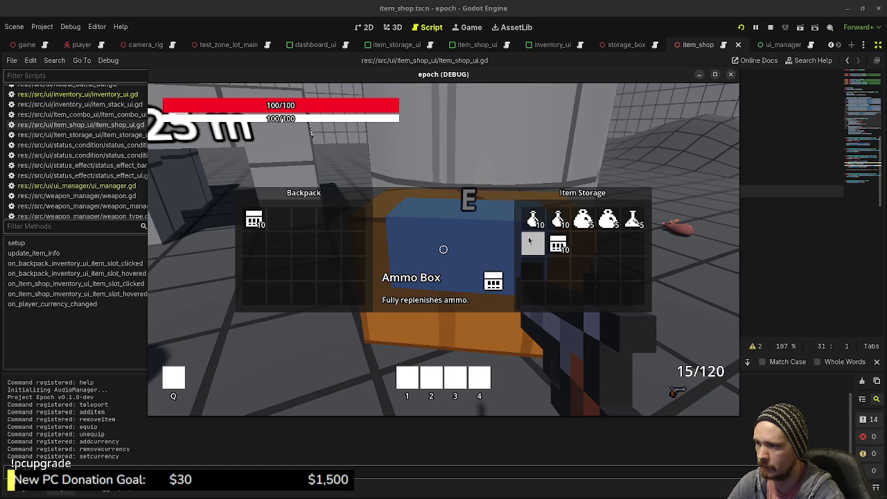
left_click(558, 244)
left_click(559, 244)
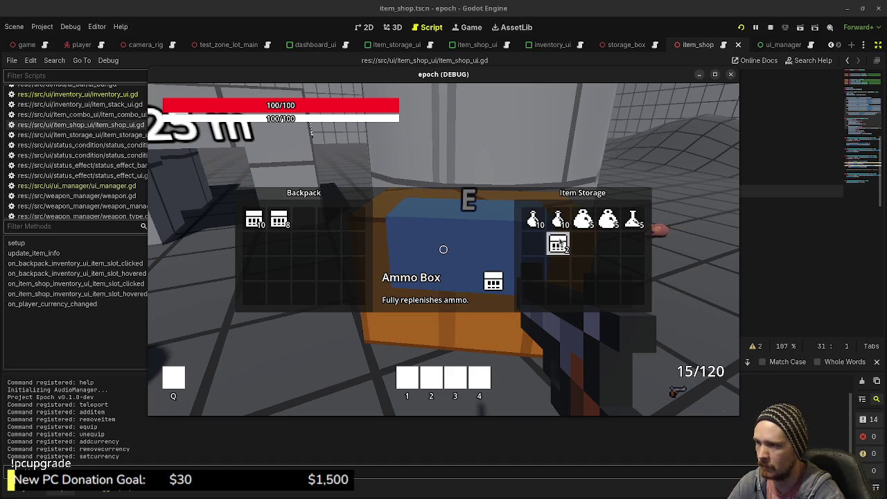
left_click(534, 221)
left_click(541, 223)
left_click(565, 225)
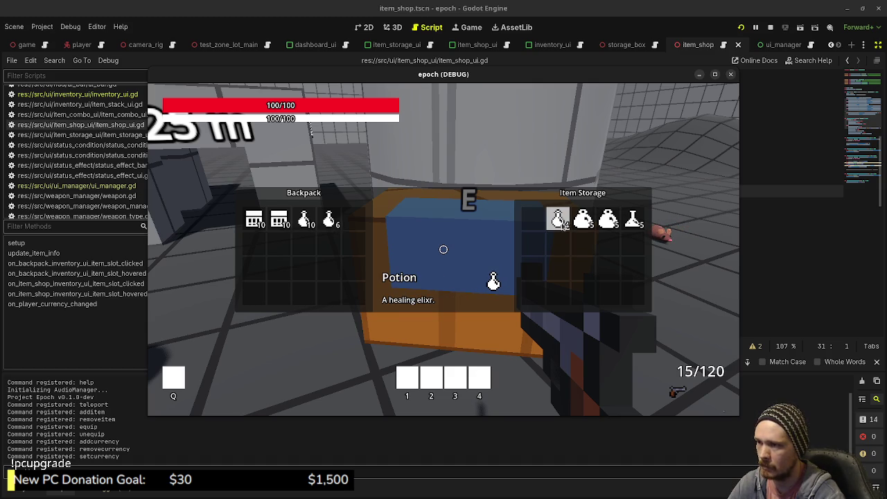
left_click(564, 225)
left_click(583, 220)
left_click(584, 221)
left_click(608, 222)
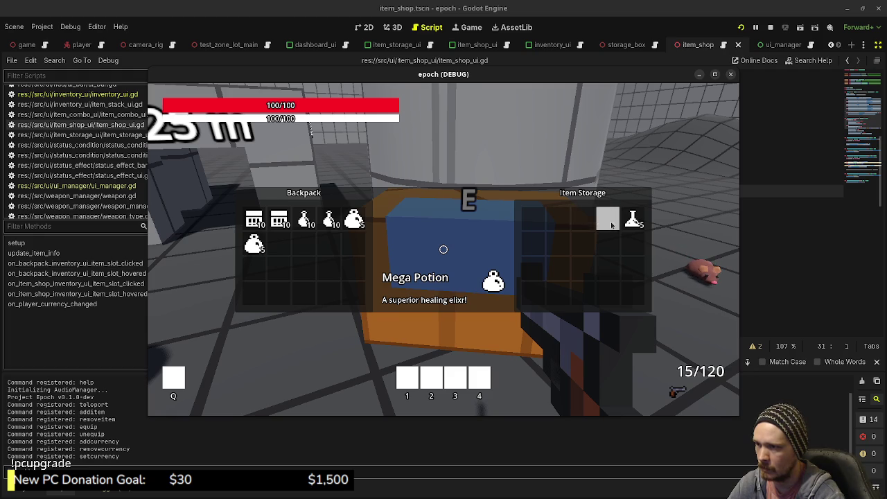
left_click(641, 224)
left_click(632, 221)
Sell three Antidotes to the shop, reaching 297 coins
key("e")
key("e")
left_click(303, 243)
left_click(279, 244)
left_click(279, 244)
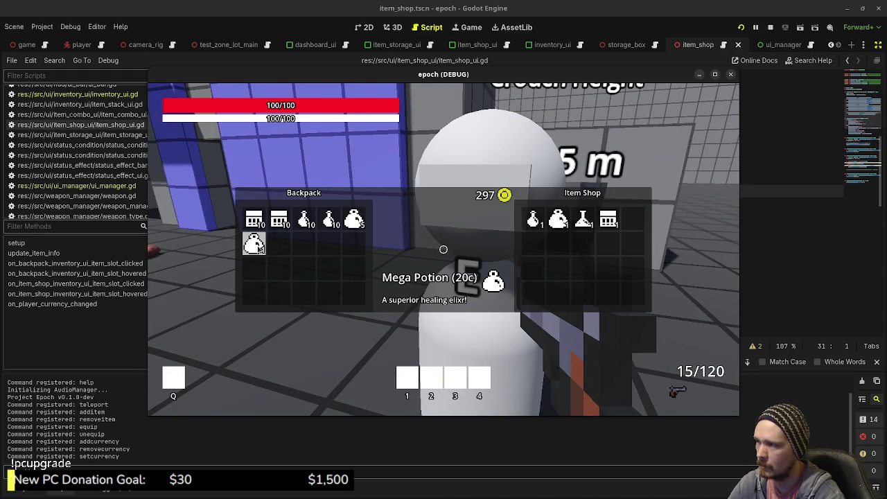
Sell the Mega Potion, buy and resell two Antidotes, sell the Potion stacks, then close the shop
left_click(255, 243)
left_click(581, 228)
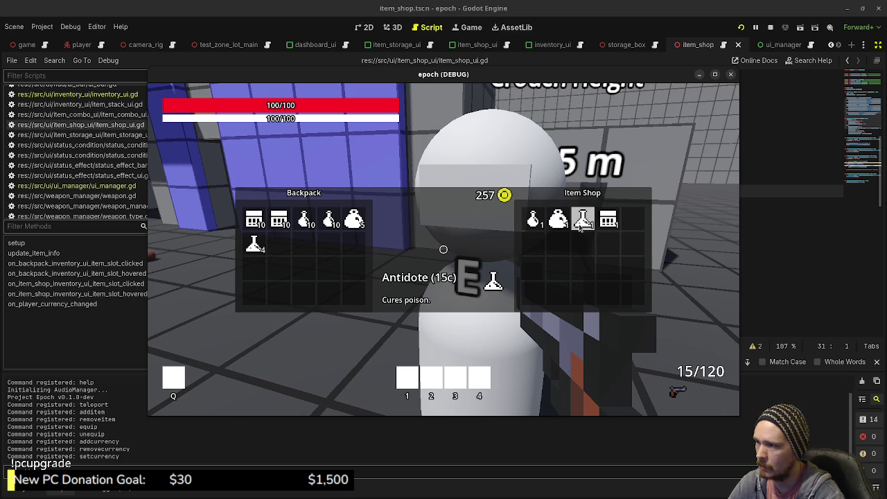
left_click(581, 227)
left_click(255, 244)
left_click(254, 244)
left_click(254, 243)
left_click(255, 243)
left_click(255, 243)
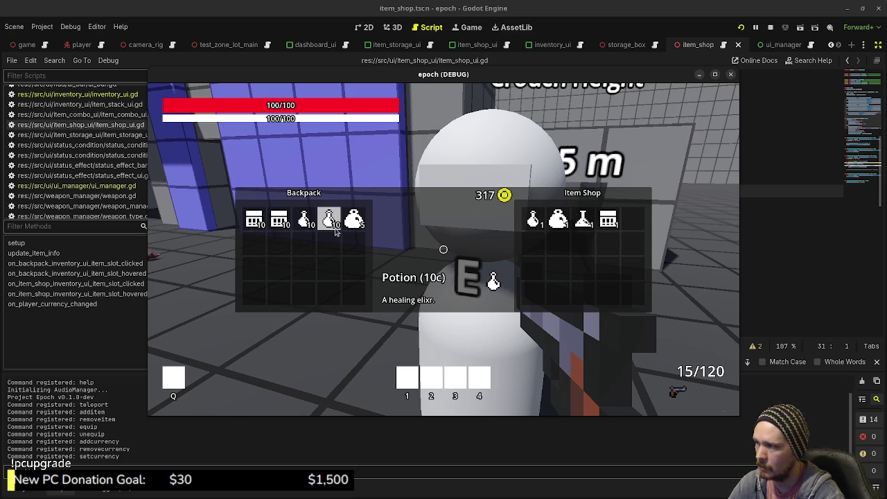
left_click(336, 228)
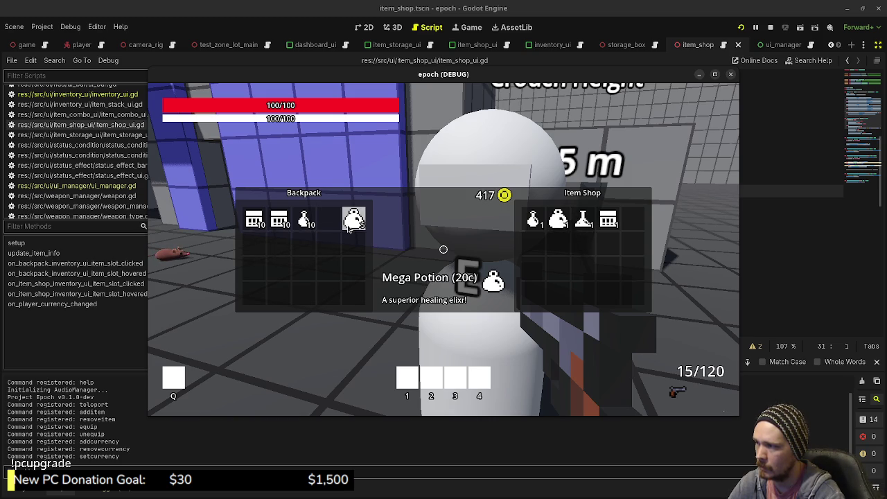
left_click(350, 229)
key("e")
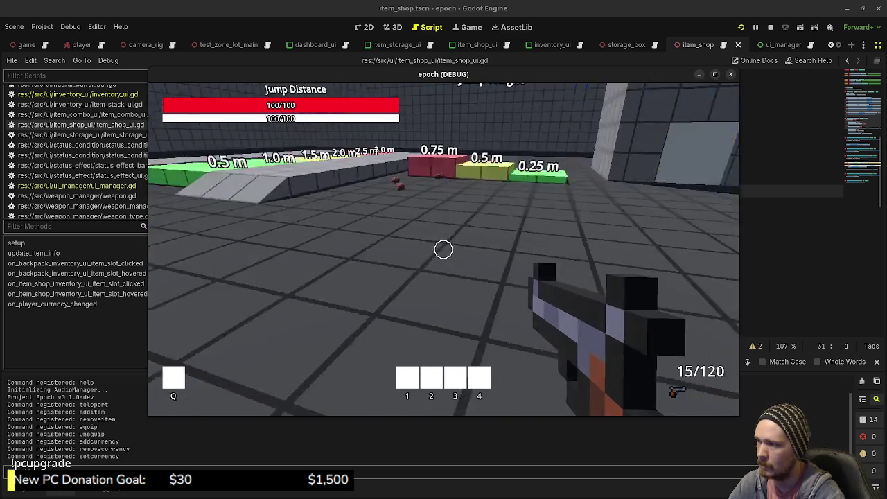
Walk around the level and back to the shopkeeper to reopen the shop
key("w")
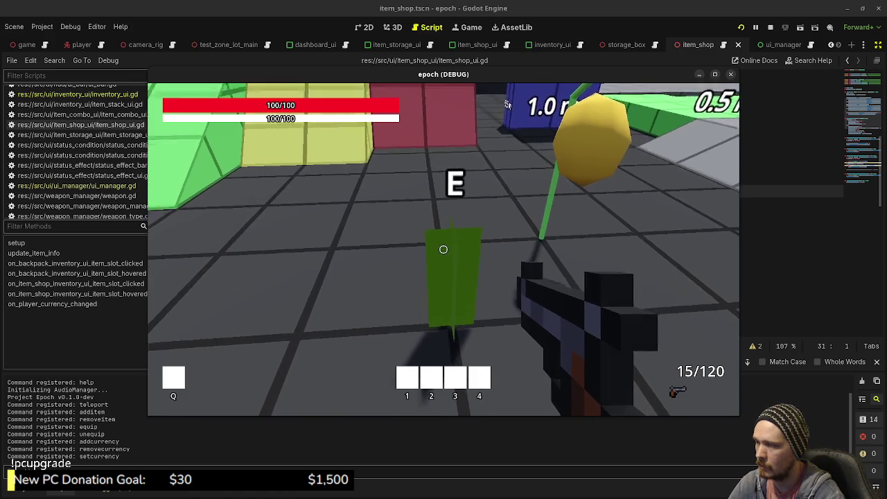
key("w")
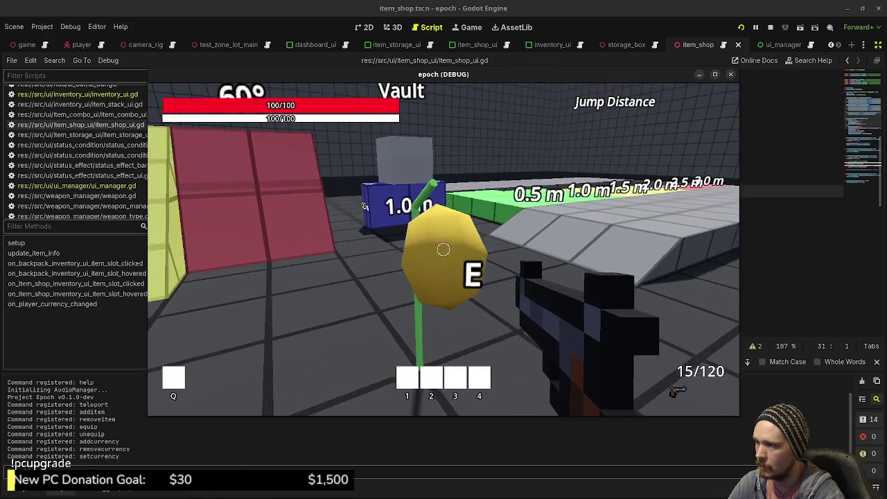
key("w")
key("e")
Sell the 3-count Honey stack, some Potions and both Ammo Box stacks
left_click(254, 243)
double_click(253, 243)
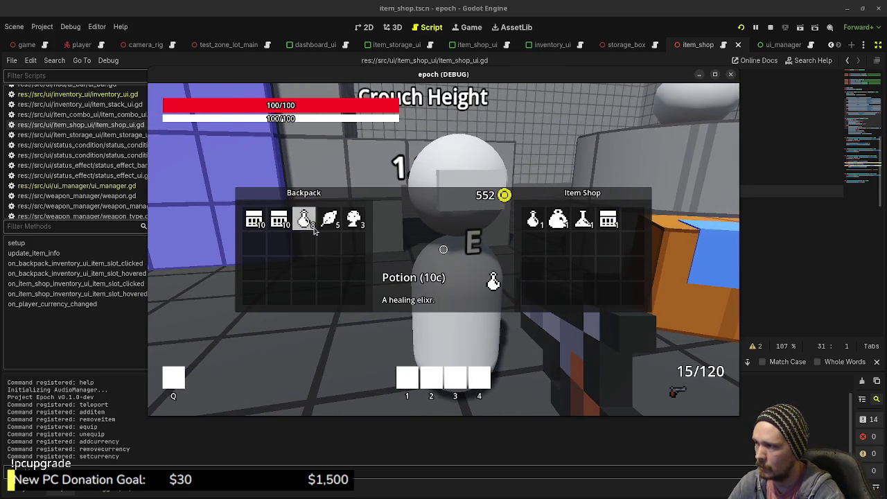
double_click(314, 232)
left_click(254, 220)
double_click(282, 224)
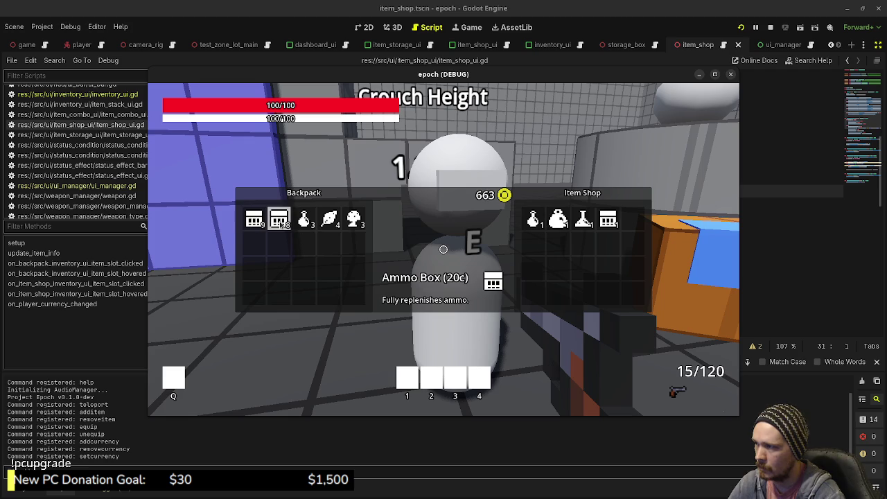
double_click(281, 221)
Buy several Mega Potions and sell them back along with one Potion
double_click(558, 219)
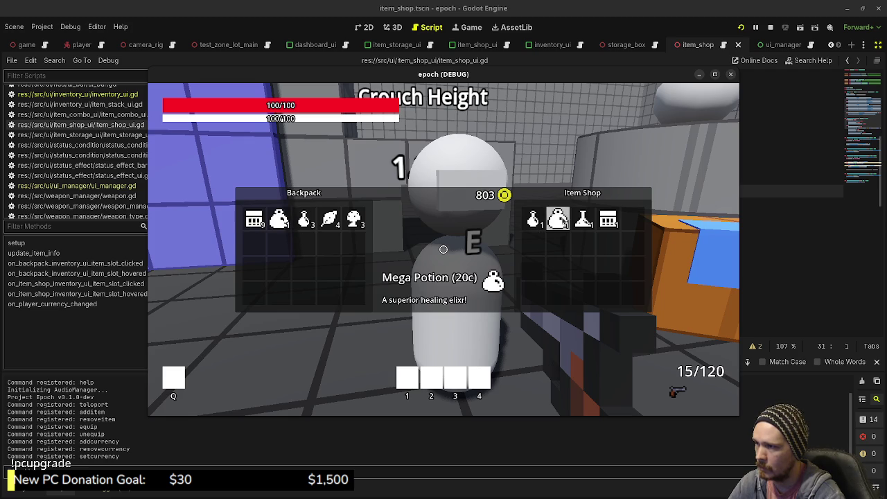
left_click(284, 220)
left_click(302, 224)
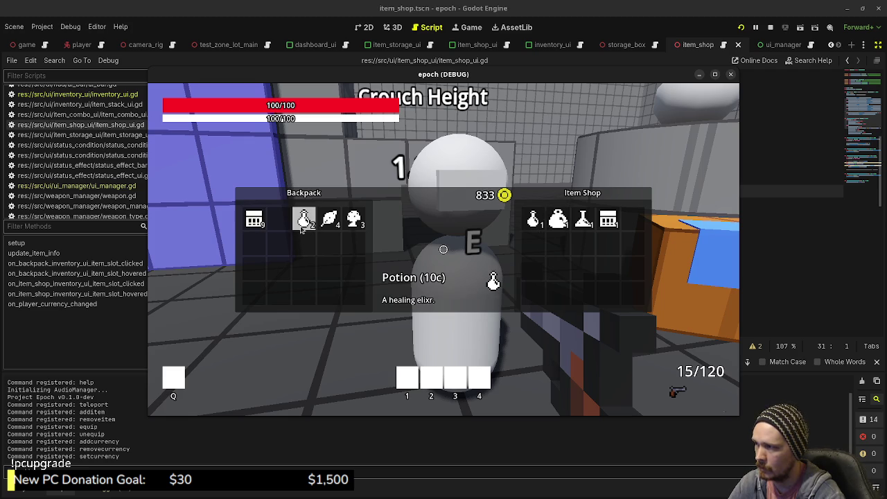
double_click(558, 219)
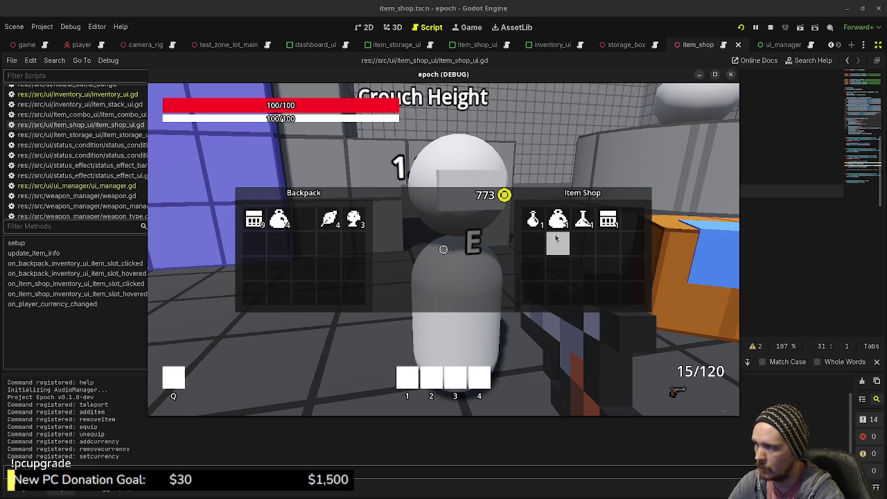
left_click(557, 219)
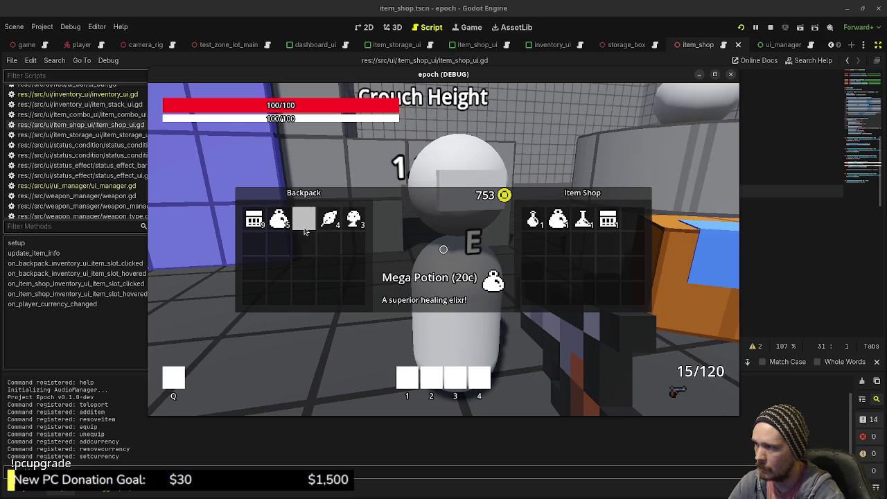
left_click(281, 220)
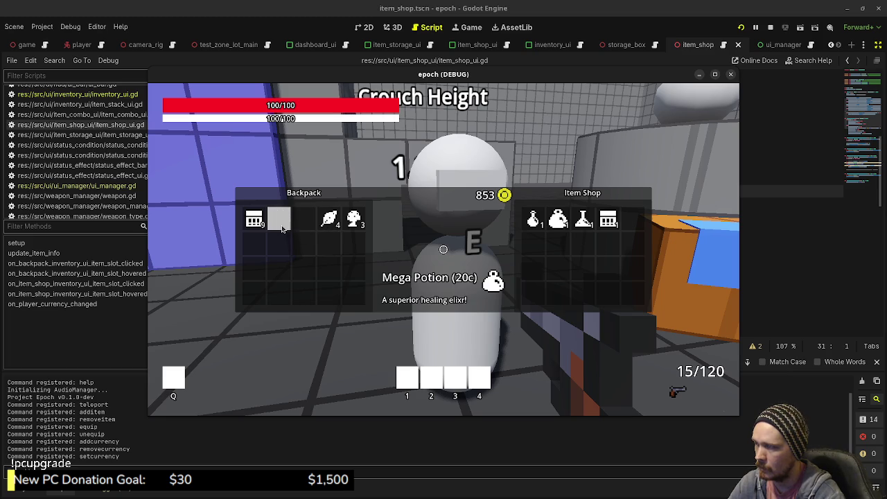
Sell the Herb, Mushroom and last Ammo Box, emptying the backpack at 1043 coins, and exit with Escape
left_click(330, 222)
left_click(354, 220)
left_click(259, 223)
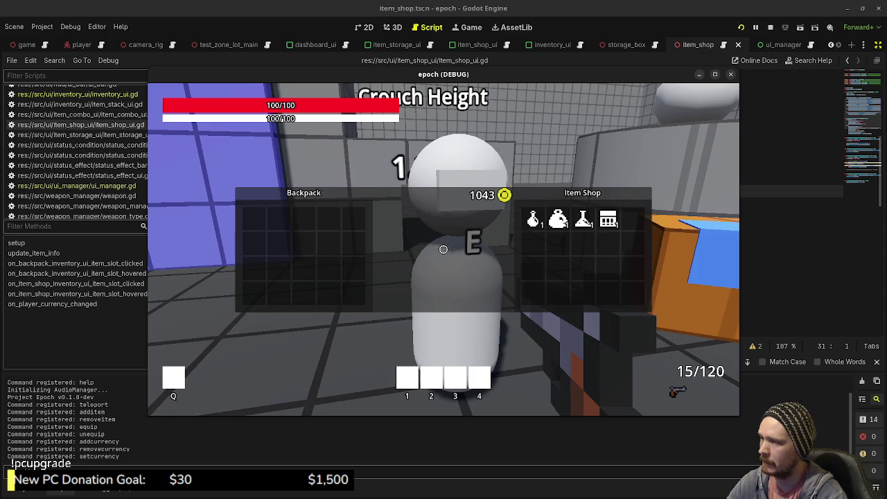
key("Escape")
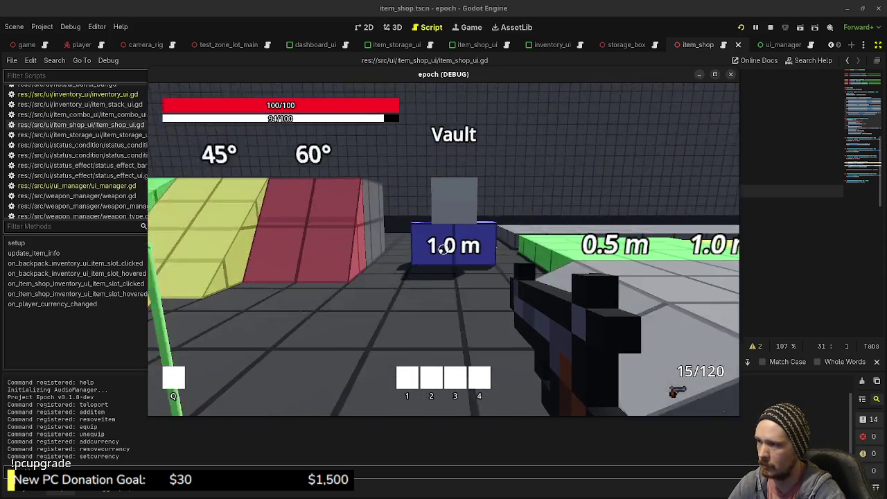
left_click(443, 250)
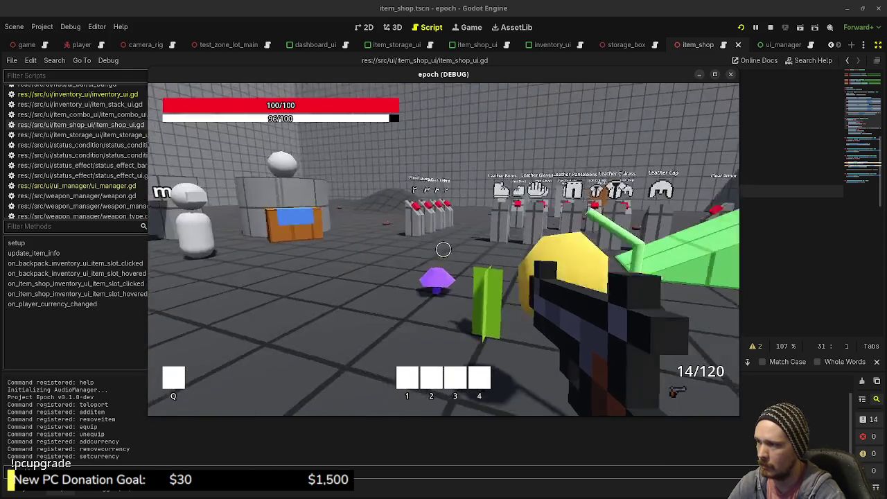
key("shift+w")
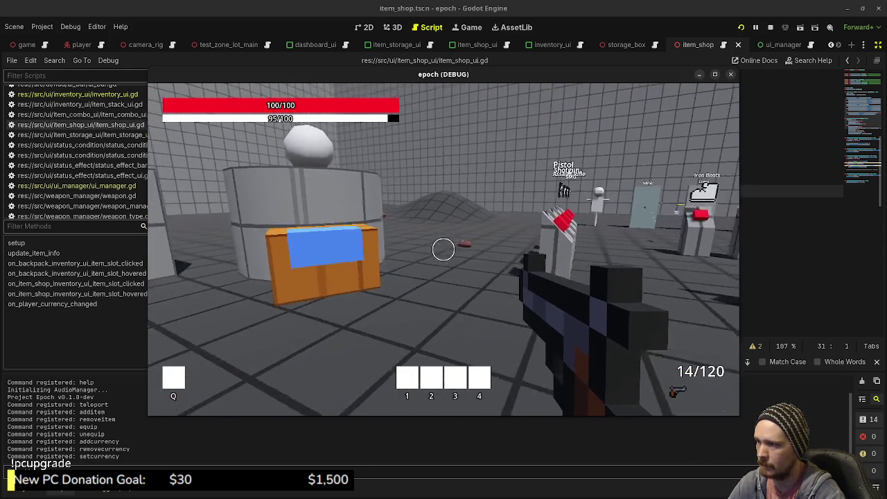
key("shift+w")
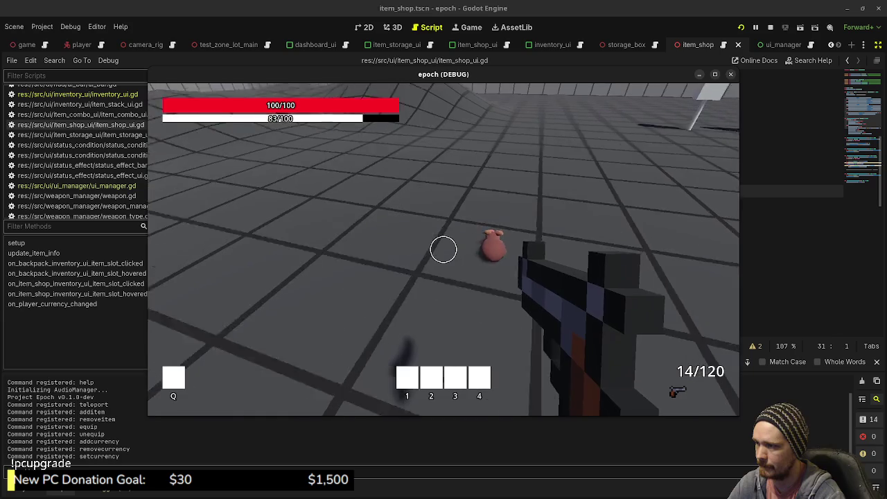
key("shift+w")
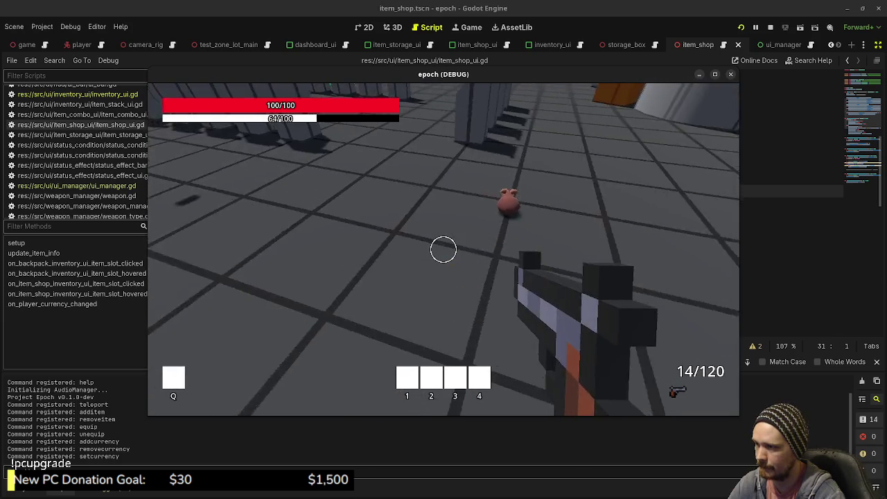
key("w")
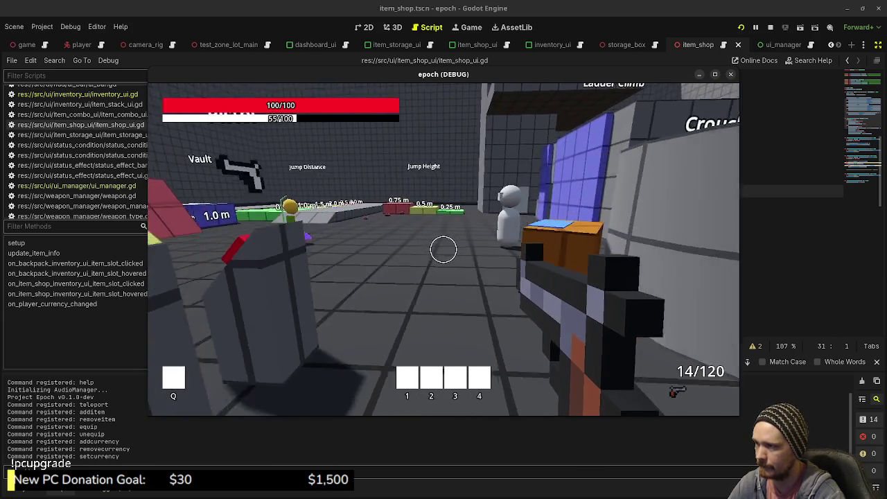
key("w")
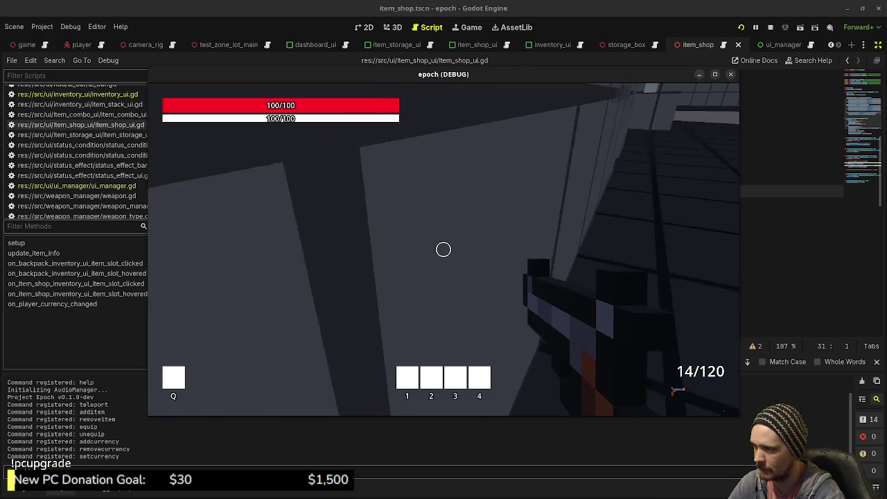
key("w")
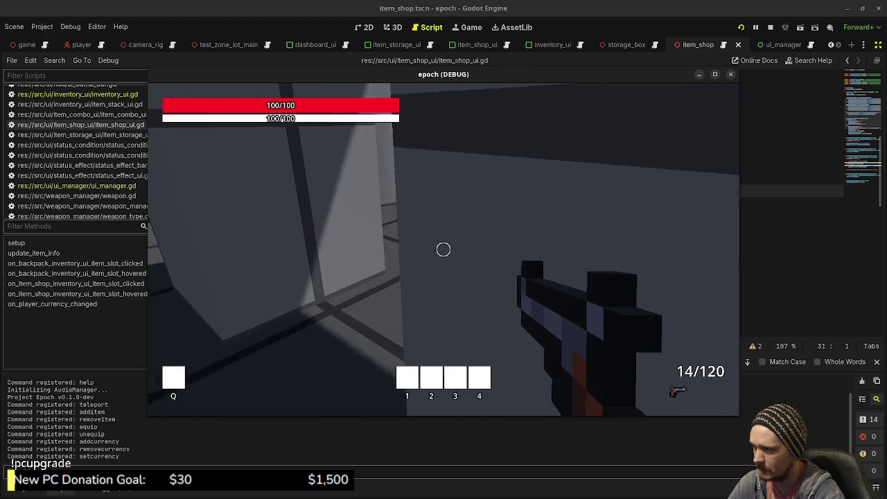
key("w")
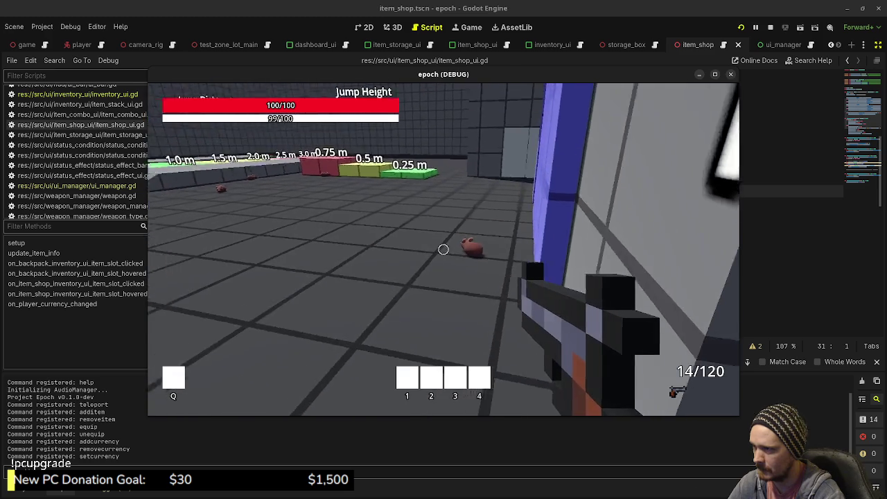